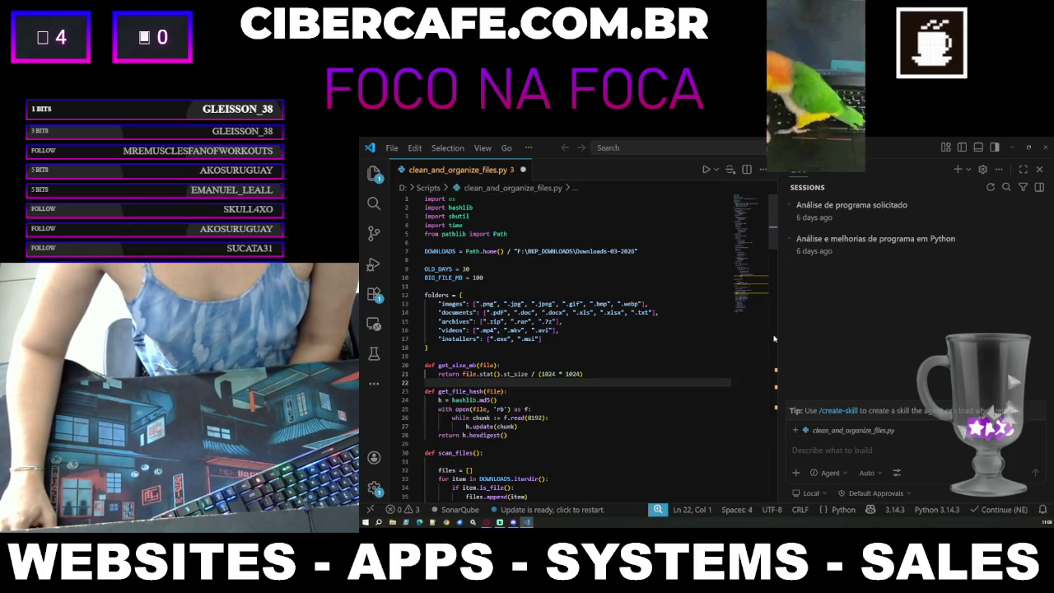
# Widen the VS Code Sessions panel, check the agent-type list, and minimize the editor to reveal ChatGPT.
pyautogui.moveTo(771, 339); pyautogui.dragTo(751, 339)
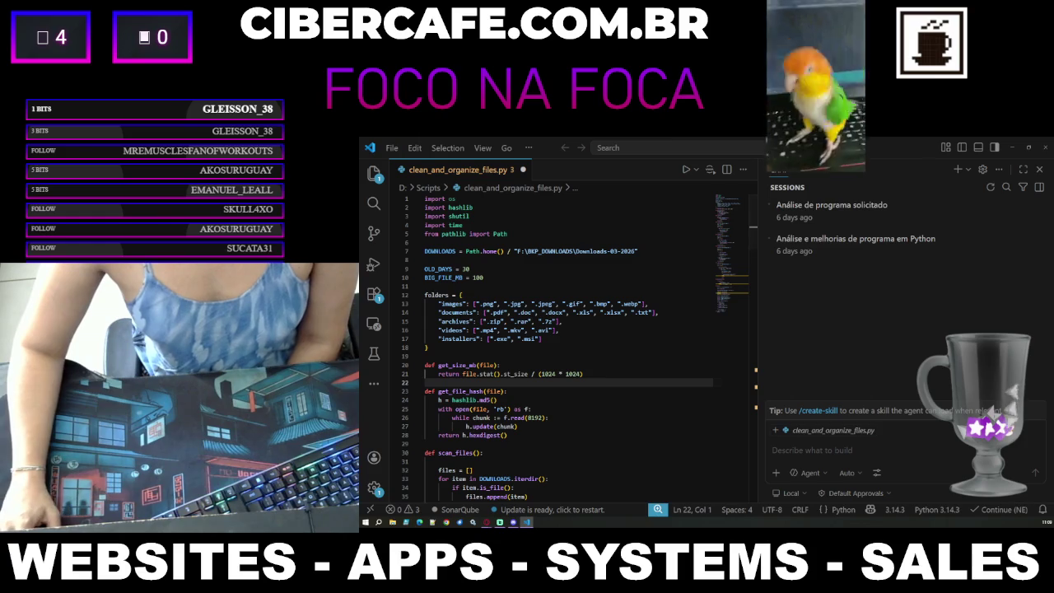
pyautogui.click(804, 493)
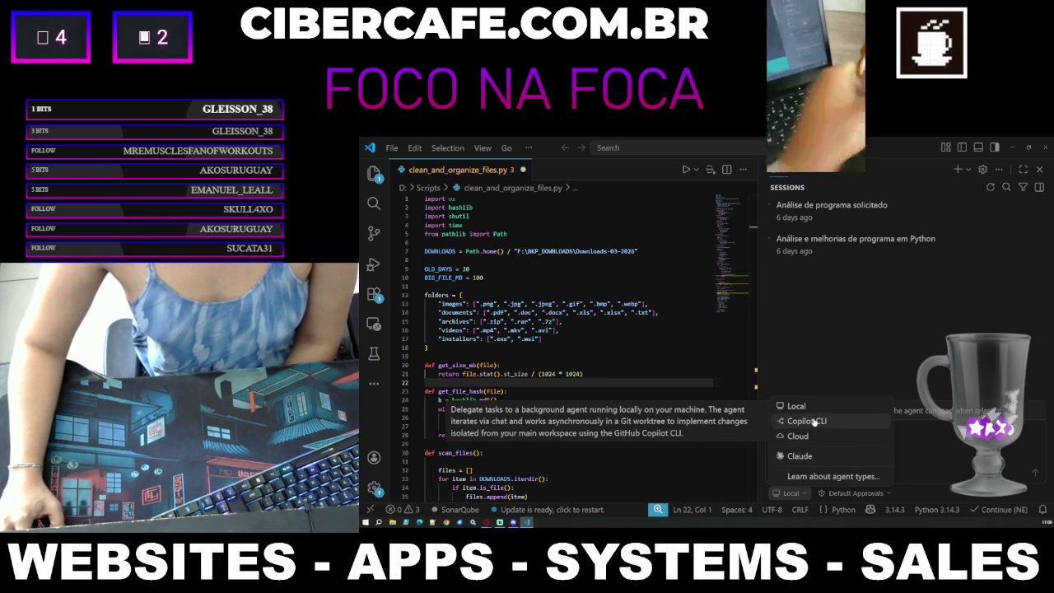
pyautogui.press('Escape')
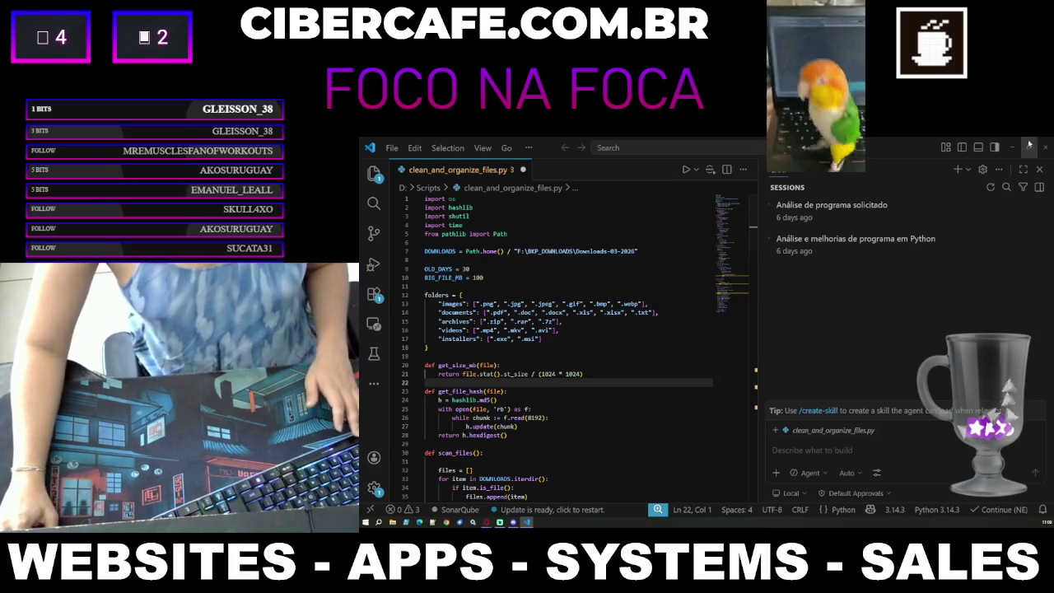
pyautogui.click(1029, 143)
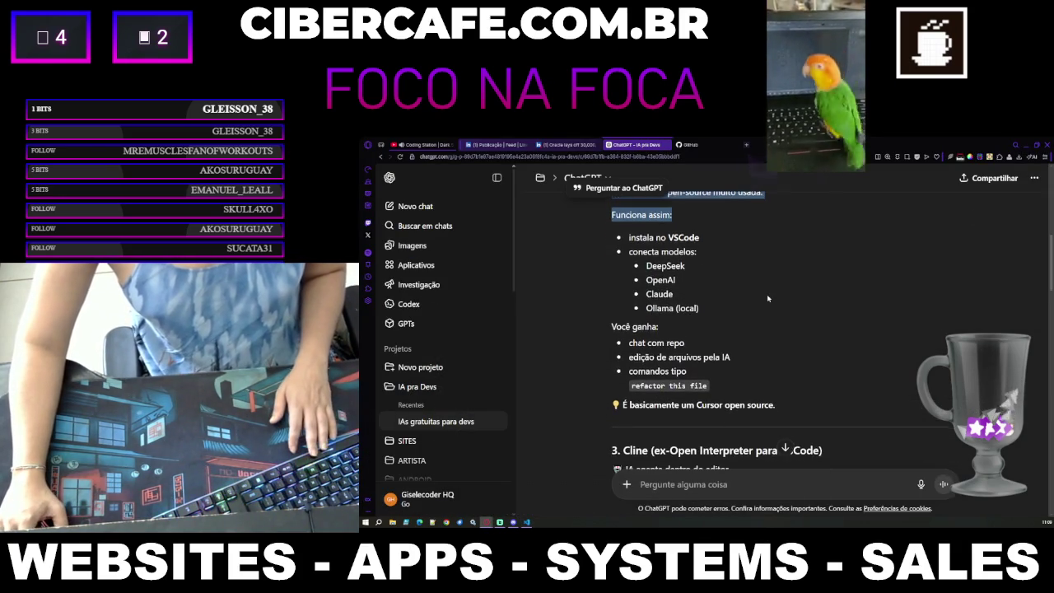
# Zoom in on ChatGPT's Continue.dev section, highlight 'instala no VSCode', then switch to the YouTube Coding Station video.
pyautogui.scroll(2, 747, 296)
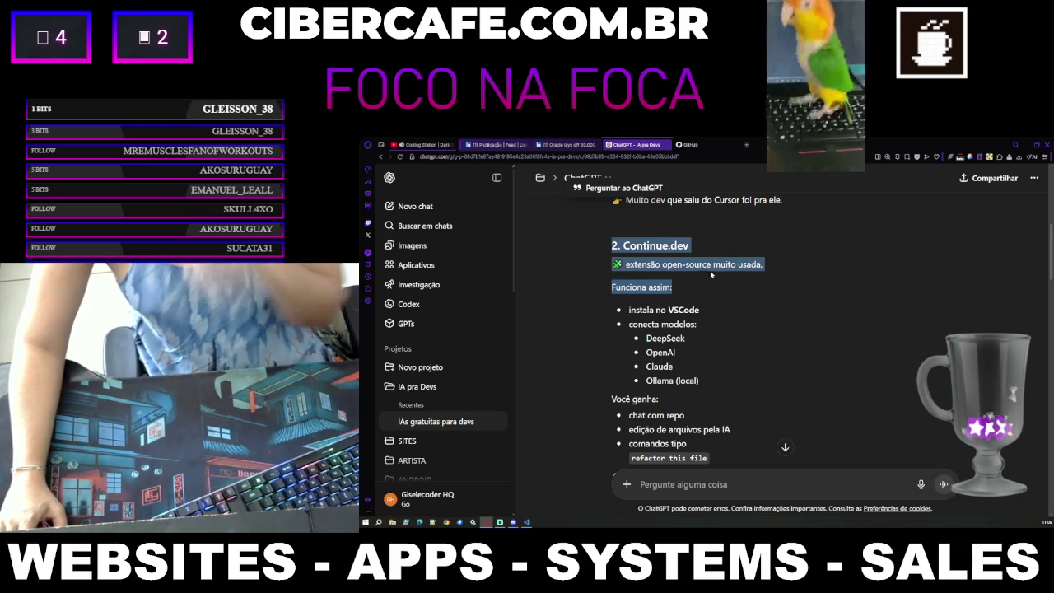
pyautogui.hotkey('ctrl', '+')
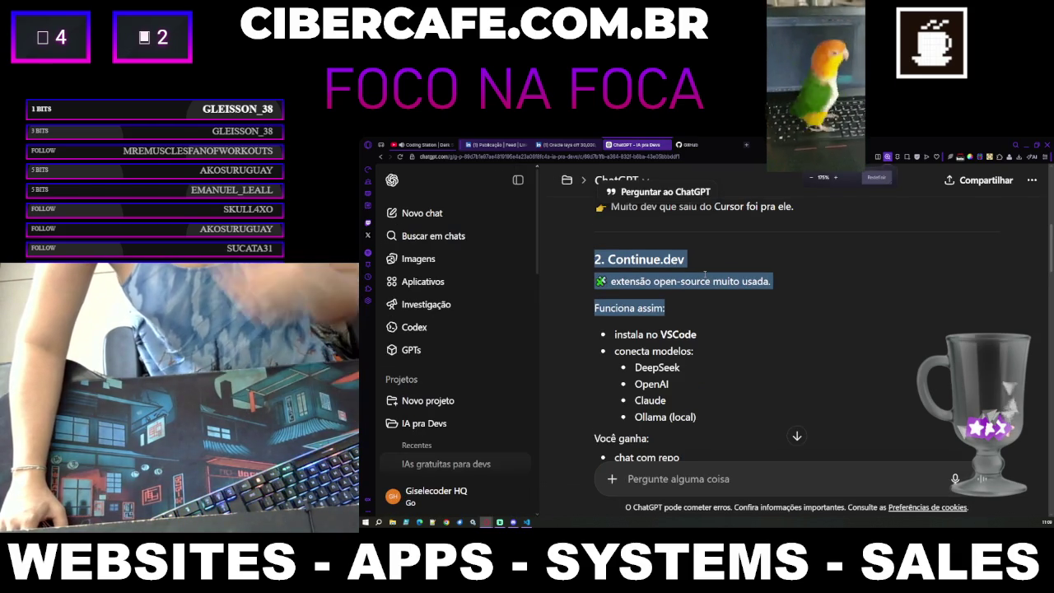
pyautogui.scroll(-1, 655, 265)
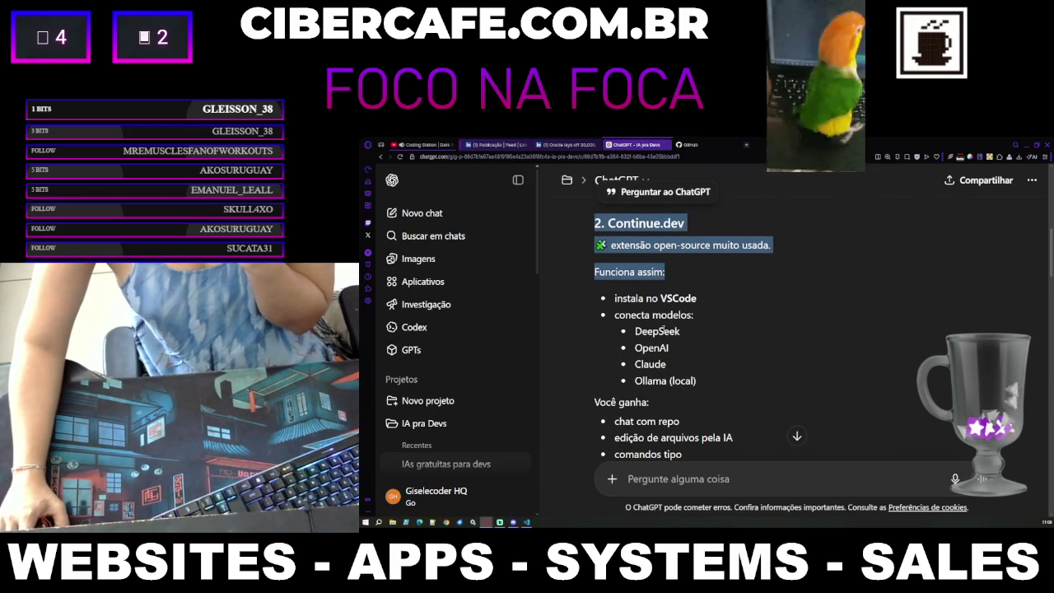
pyautogui.moveTo(615, 298); pyautogui.dragTo(688, 300)
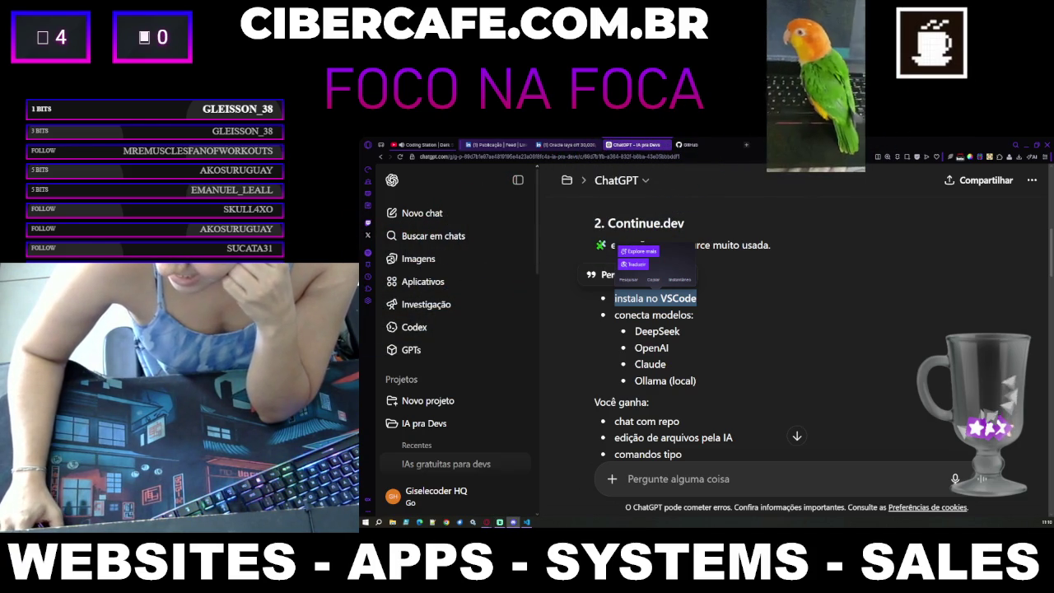
pyautogui.click(418, 144)
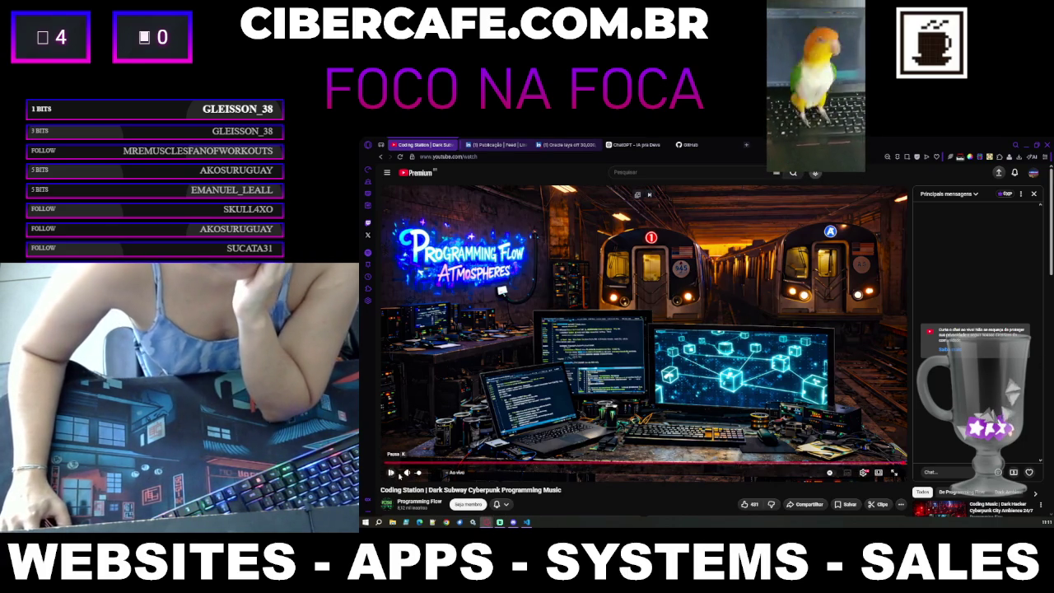
# Switch to the LinkedIn feed post and glance over it.
pyautogui.click(500, 146)
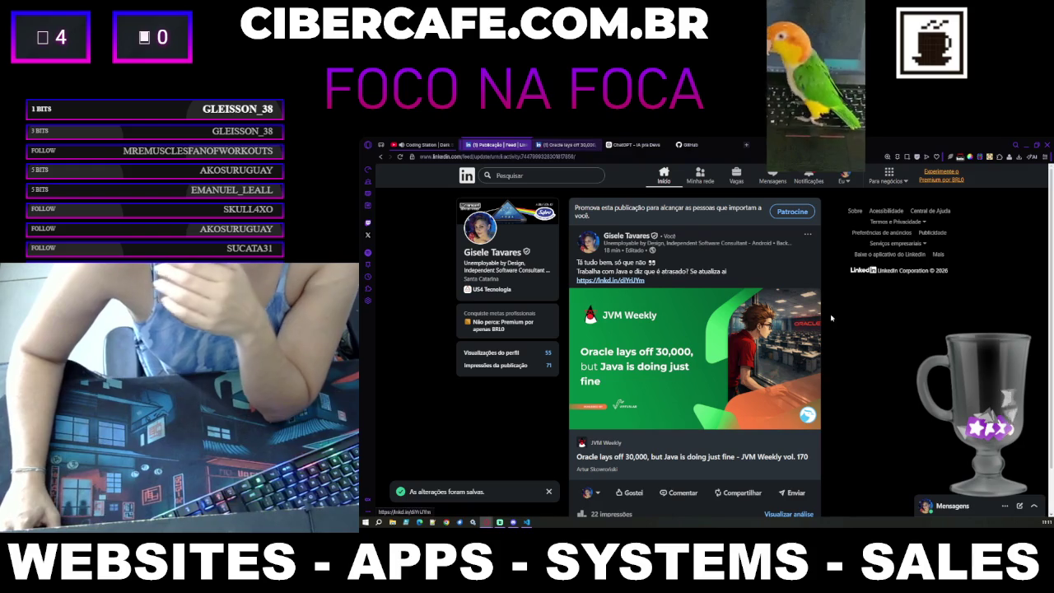
pyautogui.scroll(-1, 741, 363)
pyautogui.scroll(1, 724, 346)
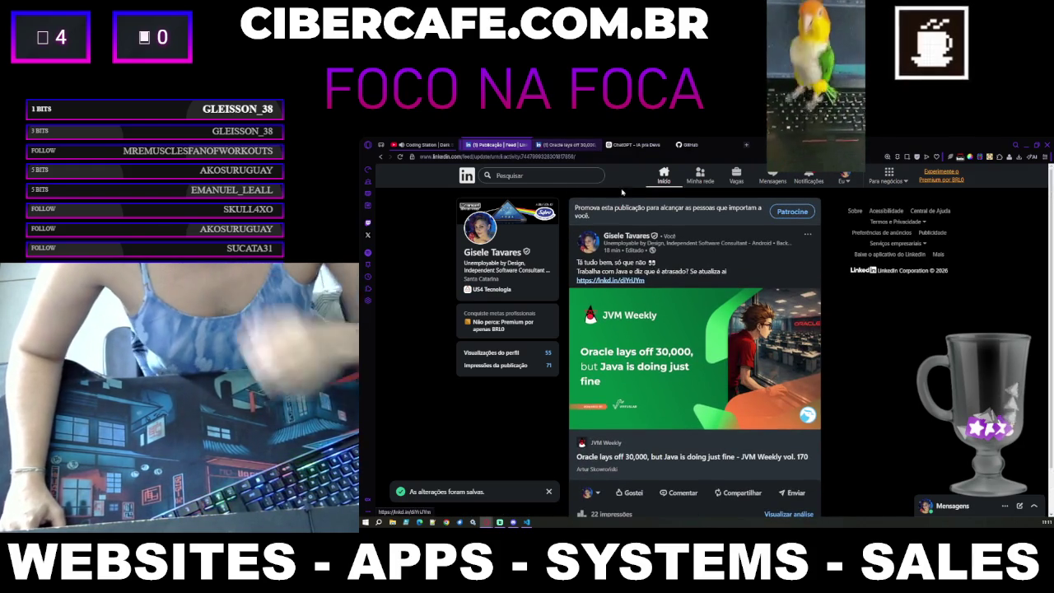
# Open the 'Oracle lays off 30,000' article and skim it, zooming in and back out.
pyautogui.click(568, 144)
pyautogui.scroll(-5, 599, 354)
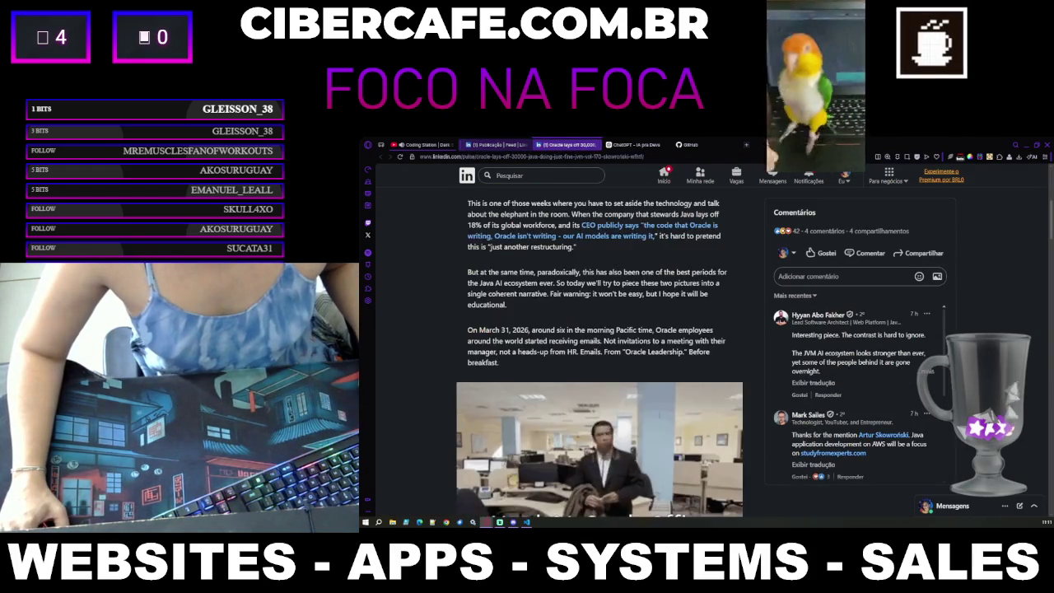
pyautogui.scroll(-15, 658, 414)
pyautogui.scroll(-8, 659, 415)
pyautogui.scroll(2, 660, 416)
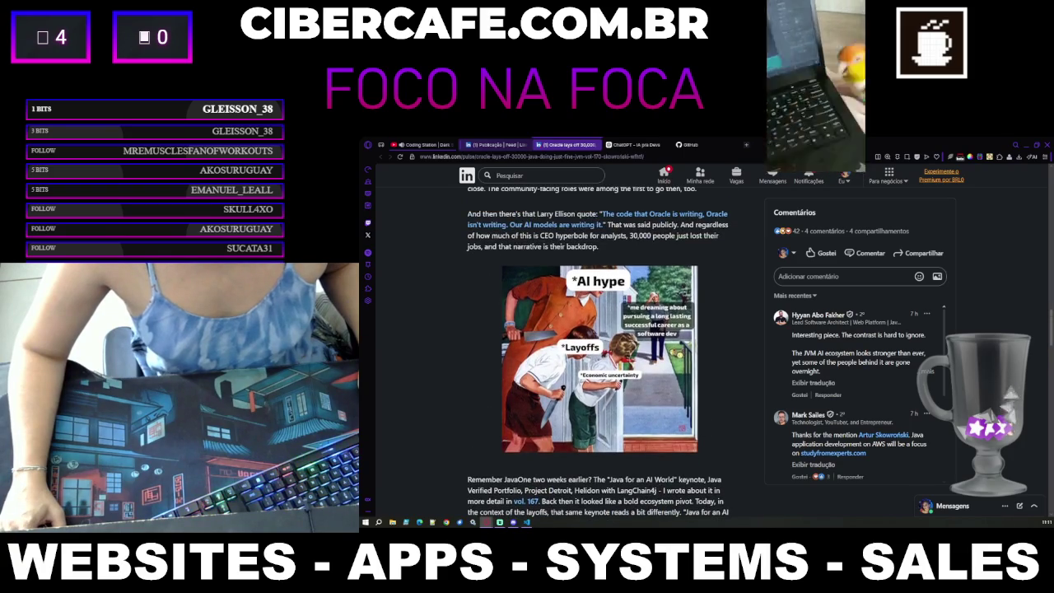
pyautogui.hotkey('ctrl', '+')
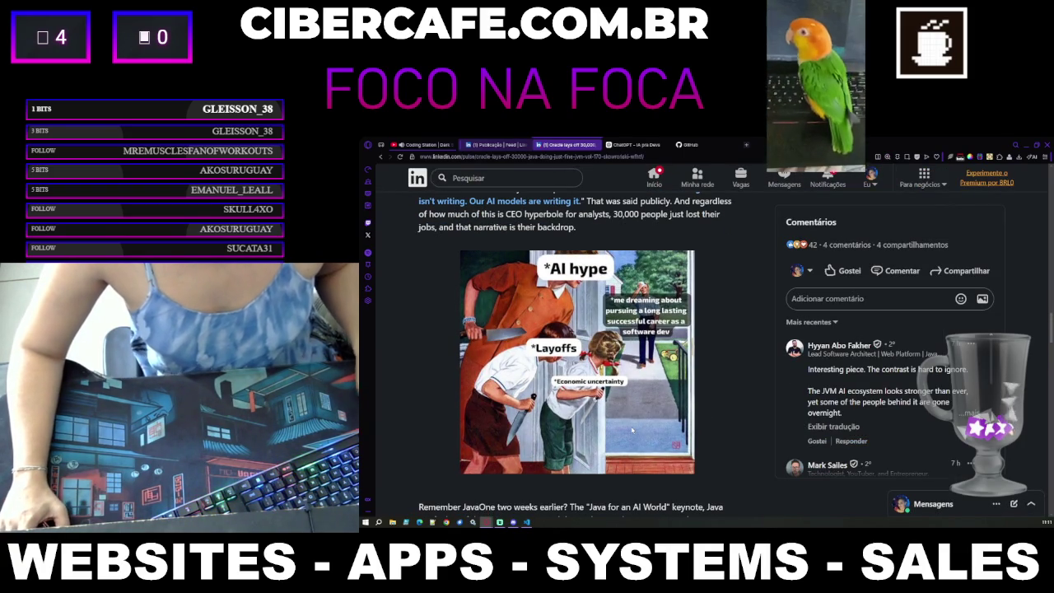
pyautogui.hotkey('ctrl', '-')
pyautogui.hotkey('ctrl', '-')
# Enlarge the article two zoom steps and read down to the AI hype / Layoffs meme.
pyautogui.scroll(15, 631, 425)
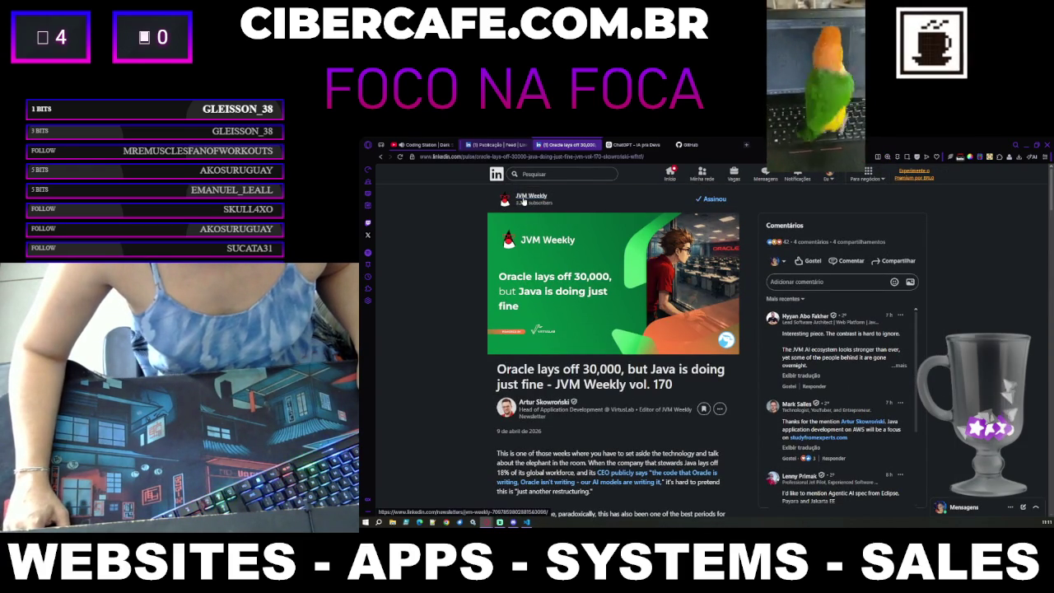
pyautogui.scroll(-10, 610, 368)
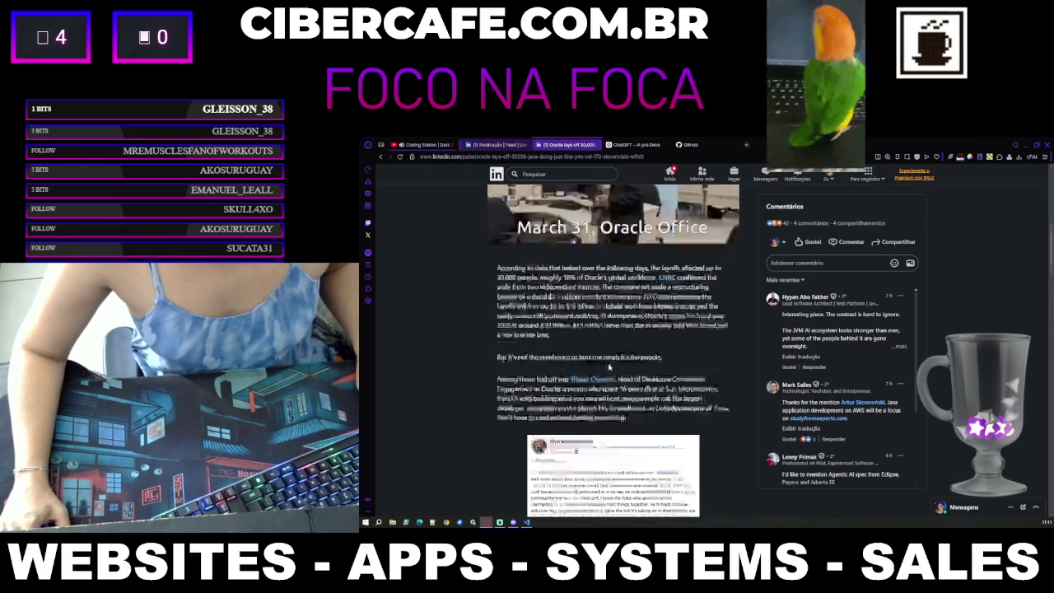
pyautogui.scroll(3, 609, 368)
pyautogui.hotkey('ctrl', '+')
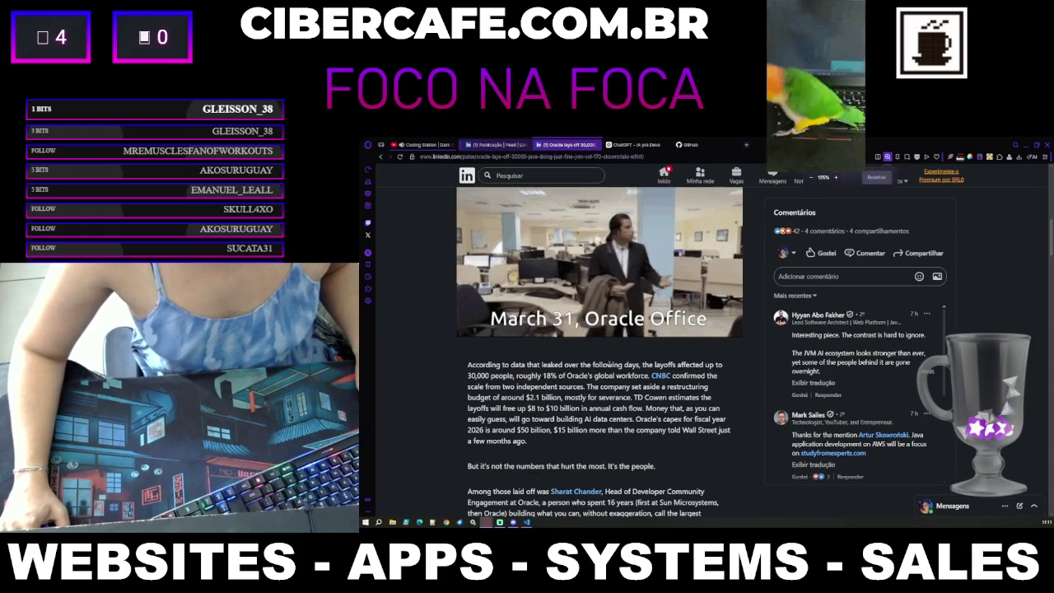
pyautogui.scroll(1, 571, 306)
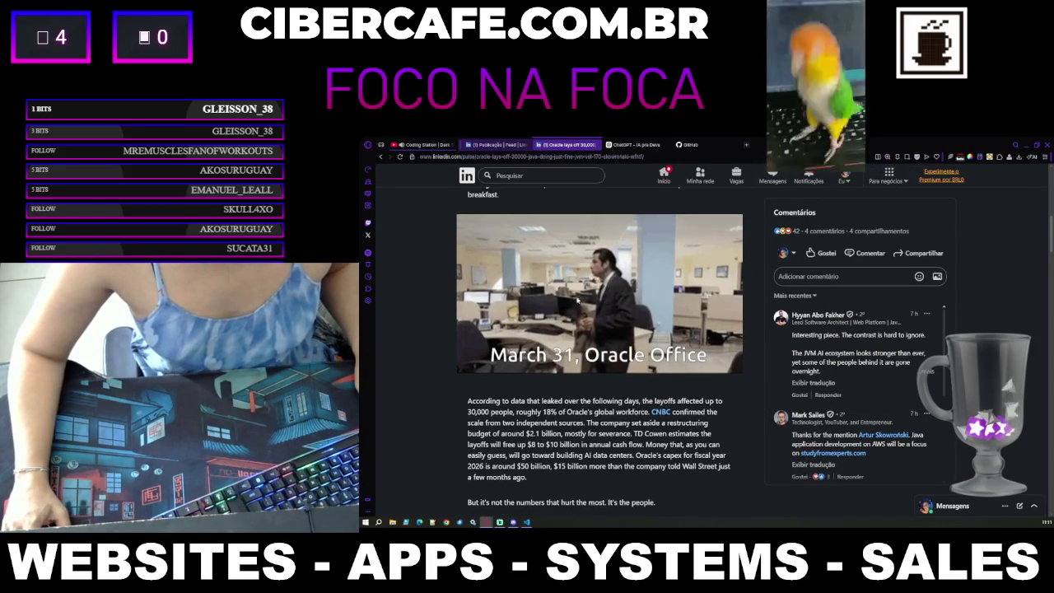
pyautogui.scroll(1, 601, 325)
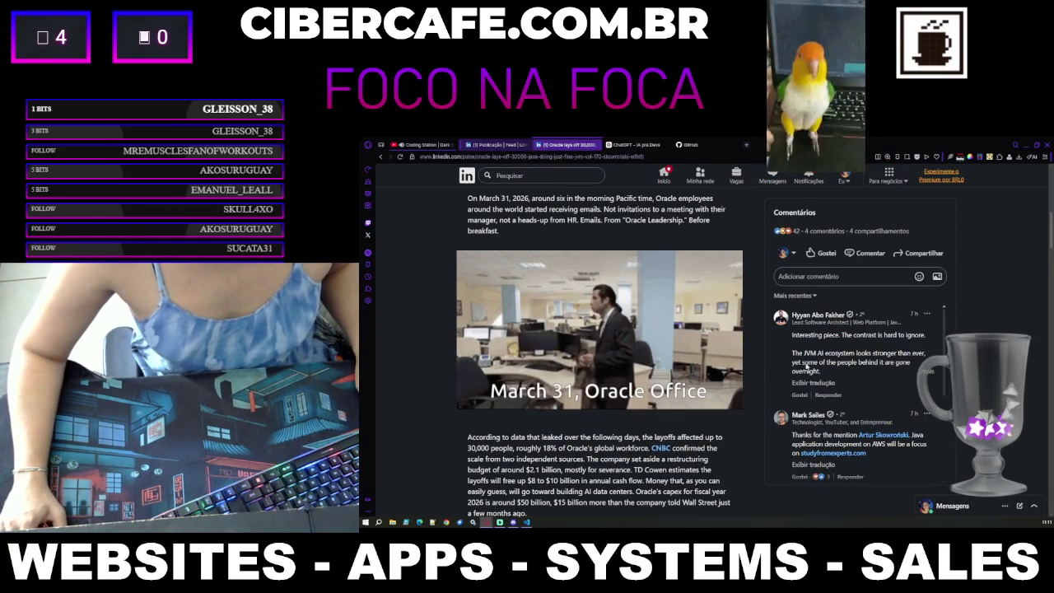
pyautogui.scroll(-10, 715, 363)
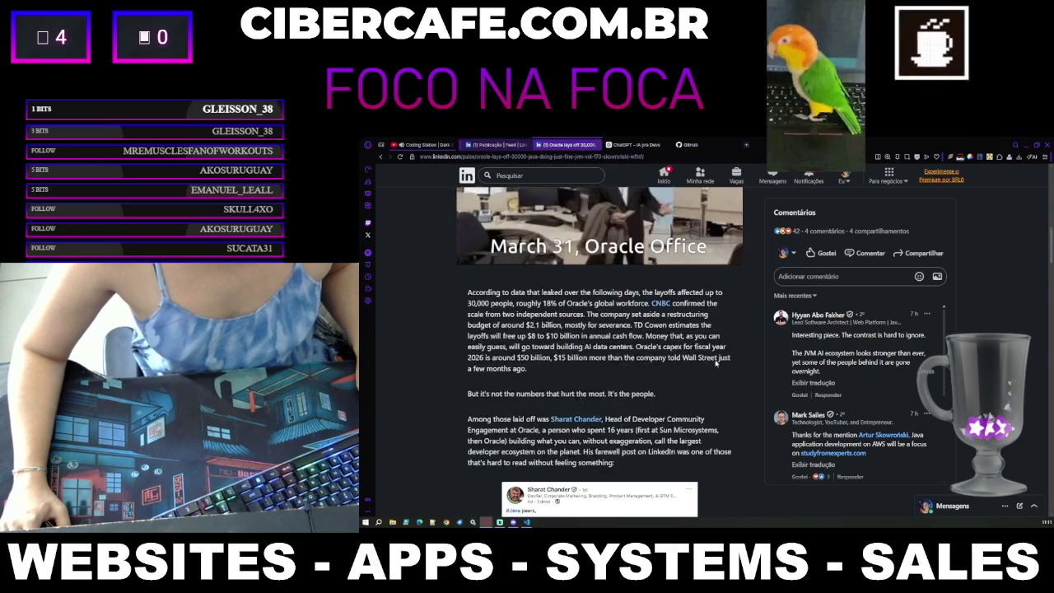
pyautogui.scroll(-10, 715, 362)
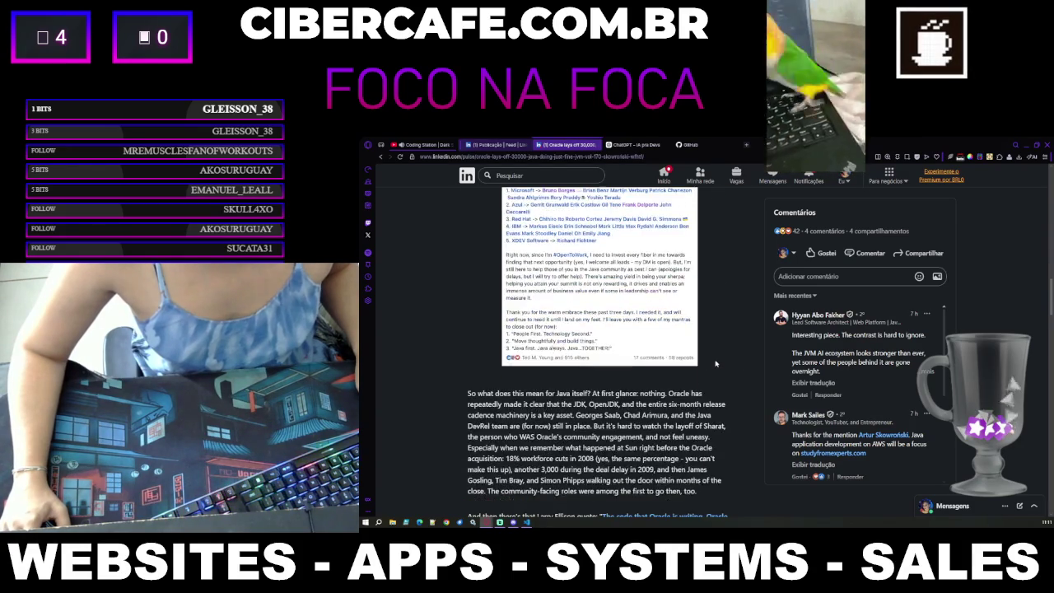
pyautogui.scroll(-5, 715, 362)
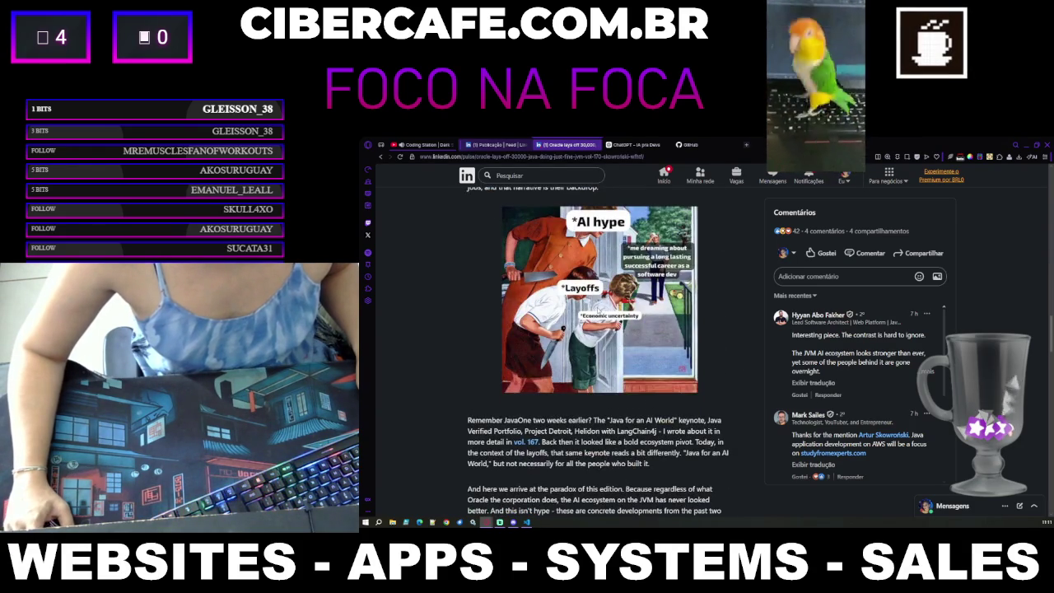
pyautogui.hotkey('ctrl', '+')
pyautogui.scroll(1, 499, 305)
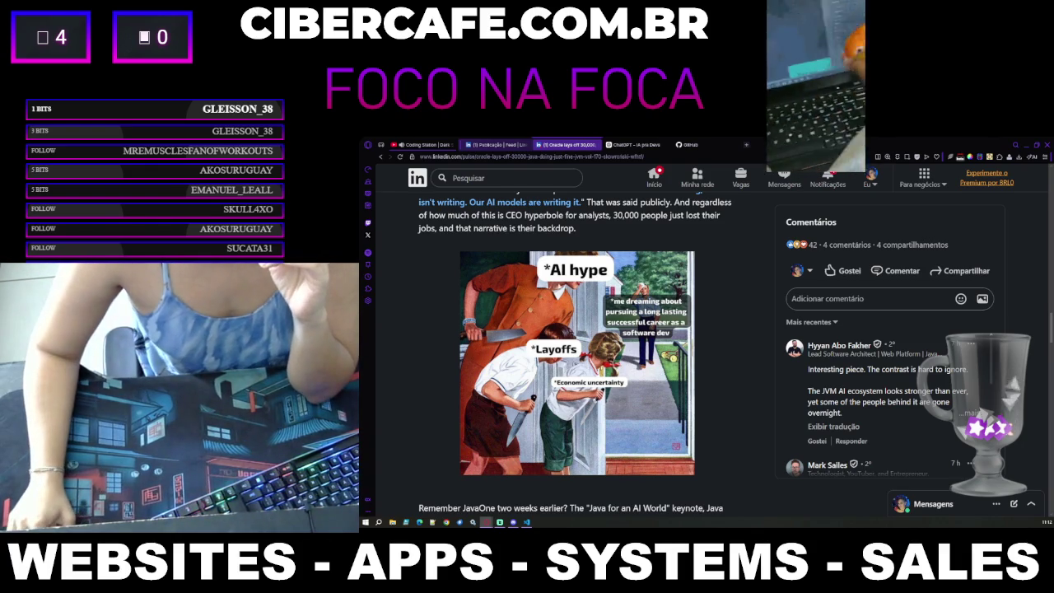
# Scroll down the Oracle layoffs article and open its ai4jvm.com link in a background tab.
pyautogui.scroll(-3, 484, 268)
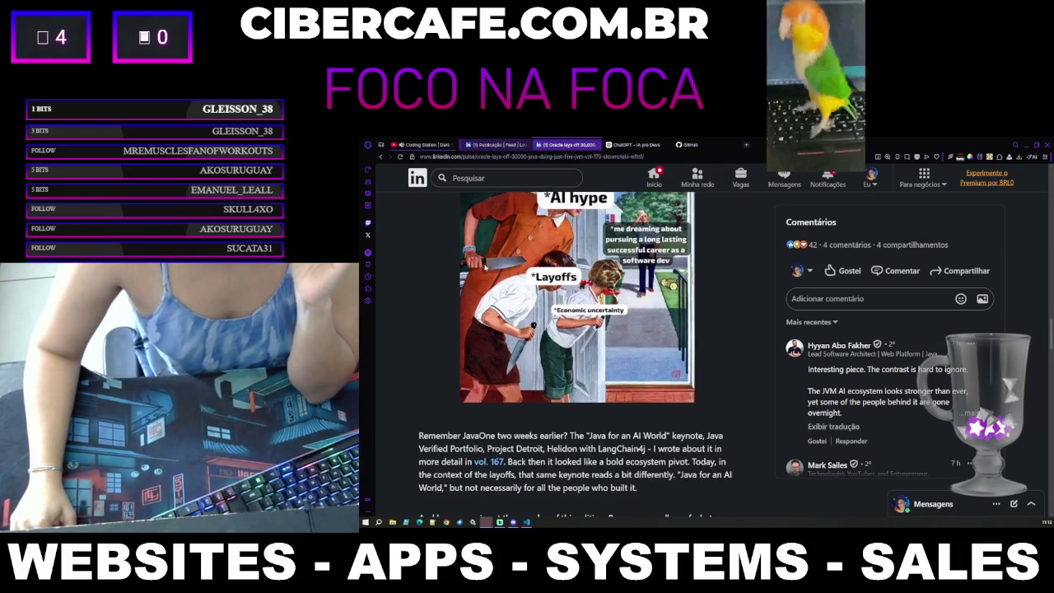
pyautogui.scroll(-2, 484, 268)
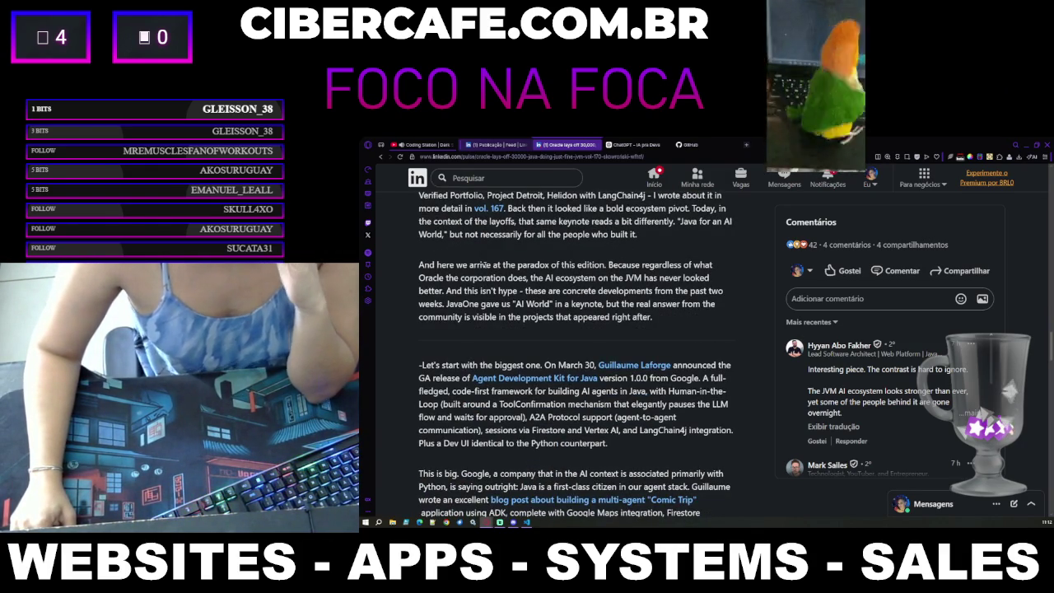
pyautogui.scroll(-1, 484, 265)
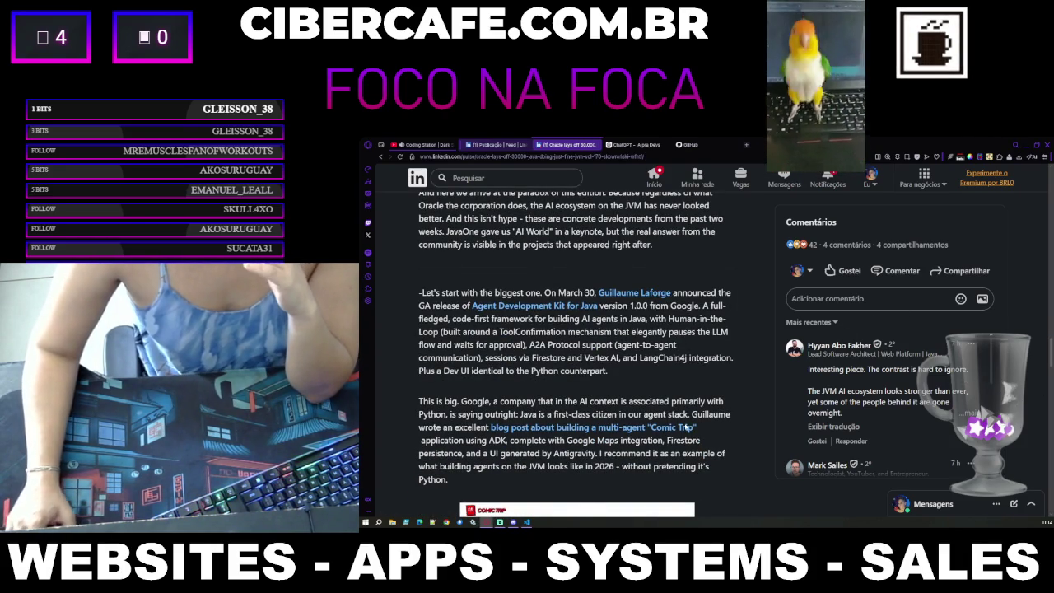
pyautogui.scroll(-2, 730, 426)
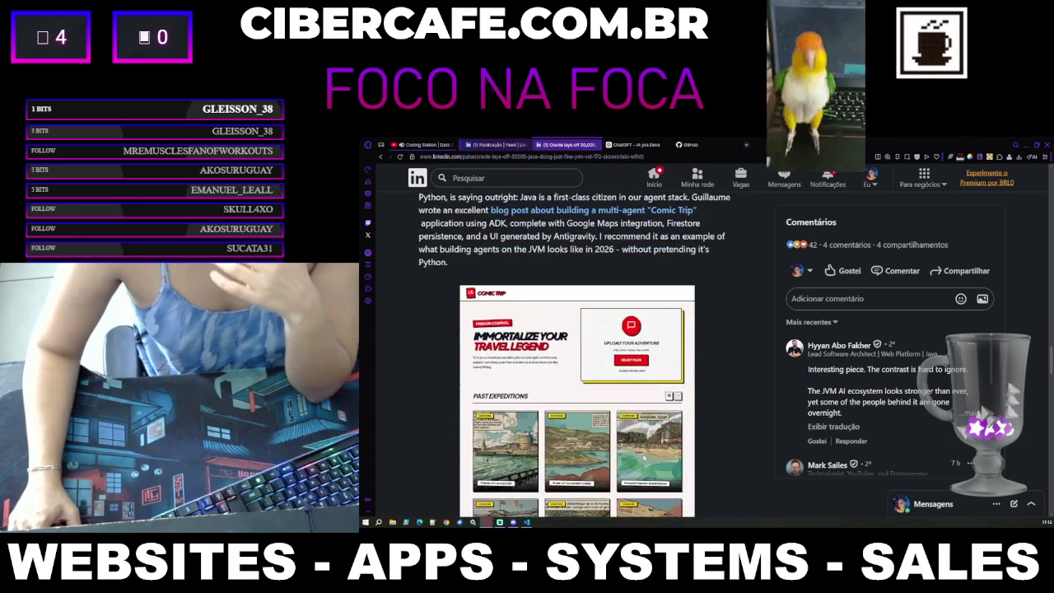
pyautogui.scroll(-3, 644, 458)
pyautogui.scroll(-3, 644, 458)
pyautogui.scroll(2, 644, 457)
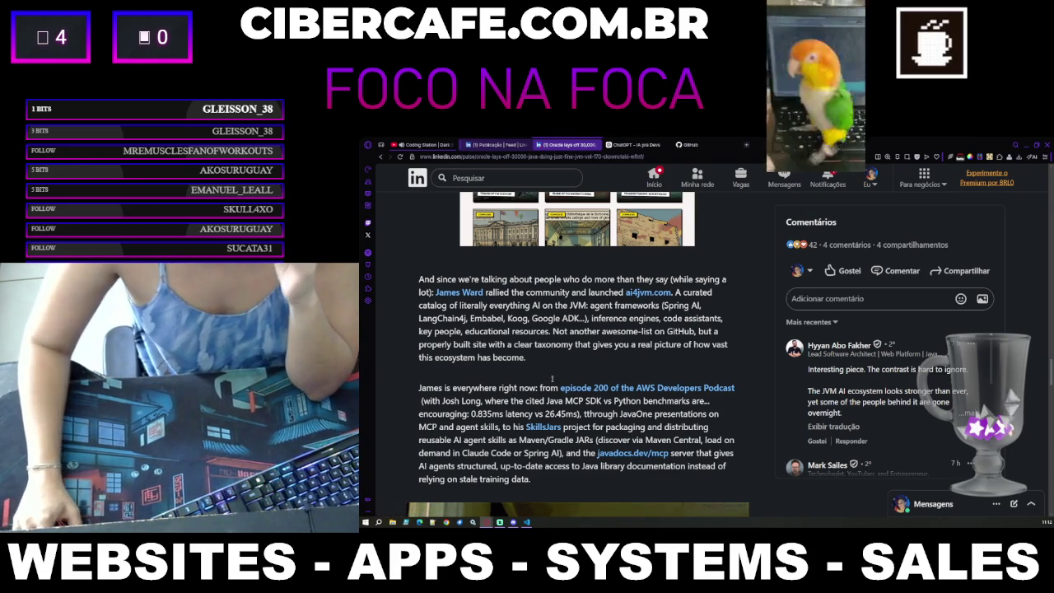
pyautogui.scroll(-5, 548, 387)
pyautogui.scroll(-3, 561, 345)
pyautogui.middleClick(582, 317)
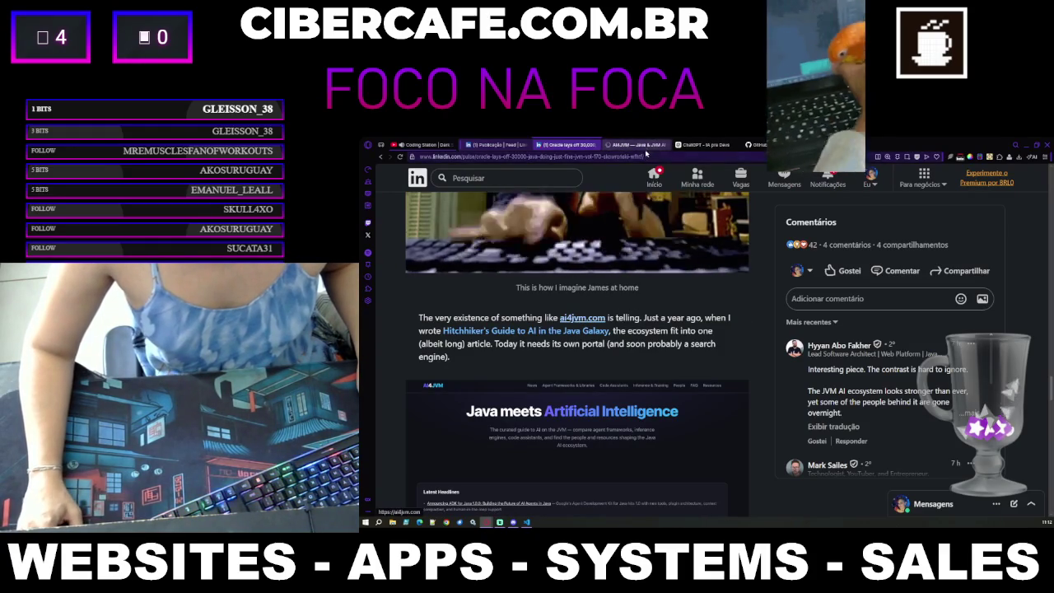
# View the AI4JVM home page zoomed to 110%, then go back to the LinkedIn Oracle layoffs article.
pyautogui.click(642, 144)
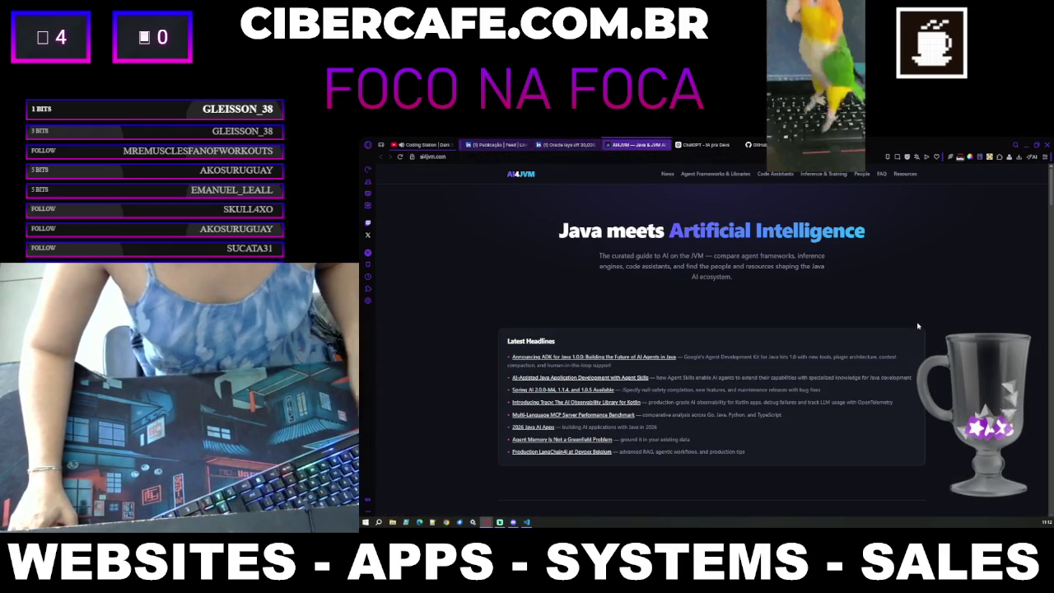
pyautogui.hotkey('ctrl', '+')
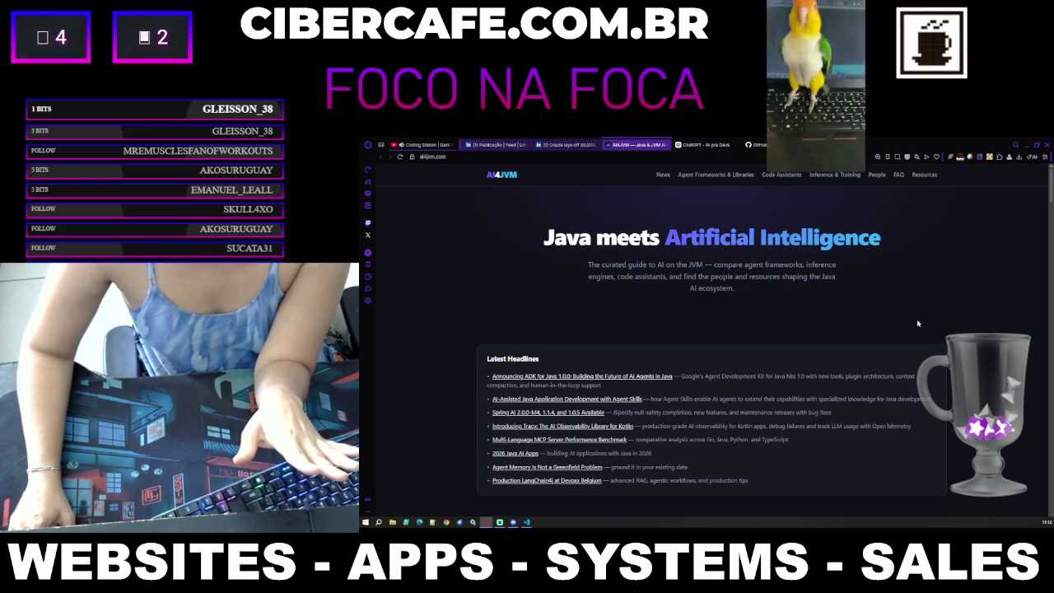
pyautogui.click(490, 146)
pyautogui.click(567, 145)
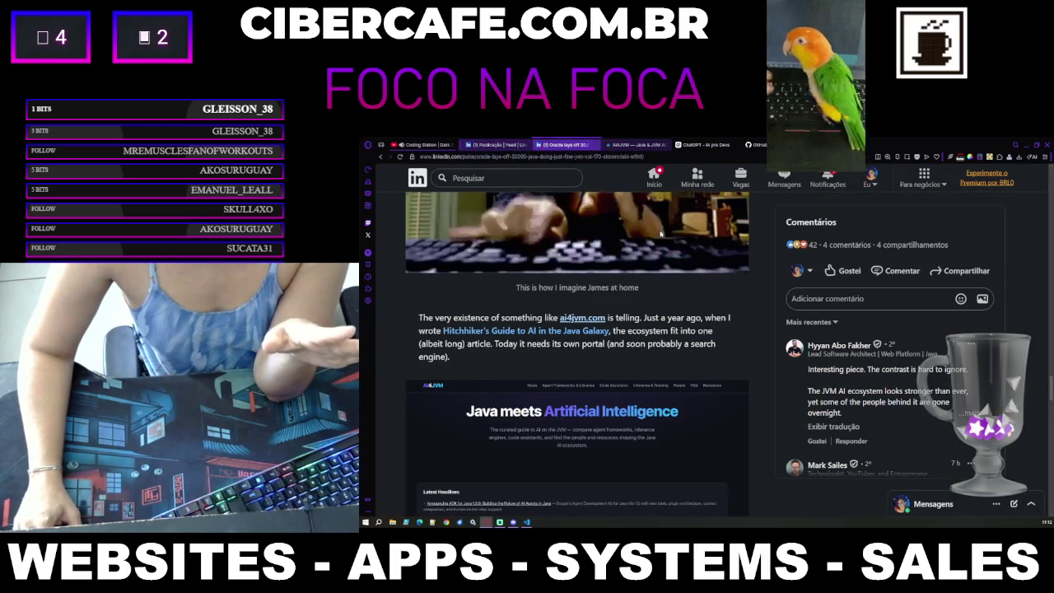
# Scroll the Oracle layoffs article to its Agent Development Kit for Java passage and Comic Trip image.
pyautogui.scroll(5, 676, 319)
pyautogui.scroll(5, 676, 319)
pyautogui.scroll(7, 676, 323)
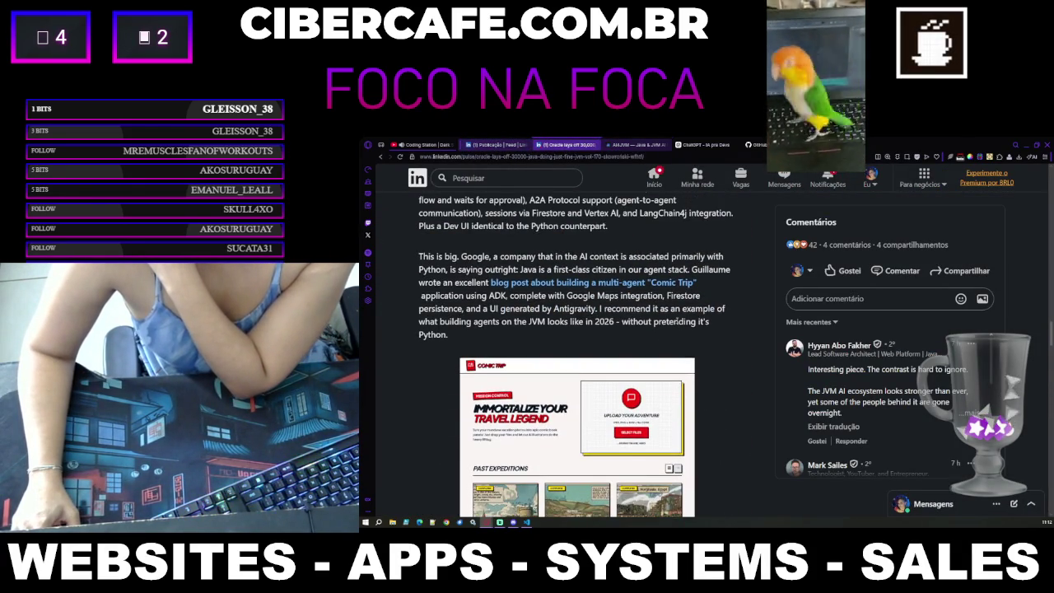
pyautogui.scroll(3, 675, 322)
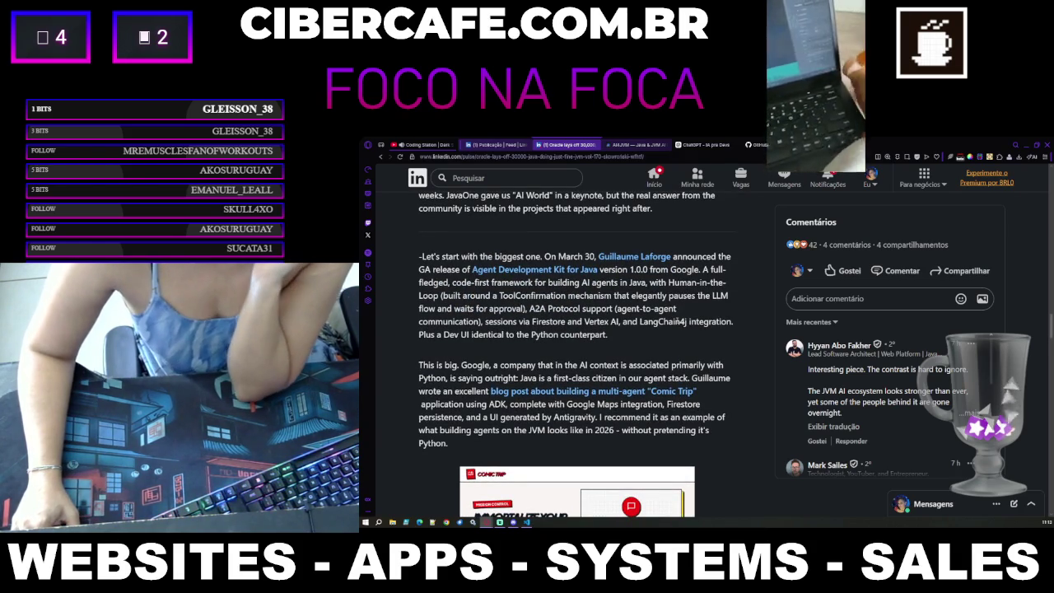
pyautogui.scroll(3, 676, 319)
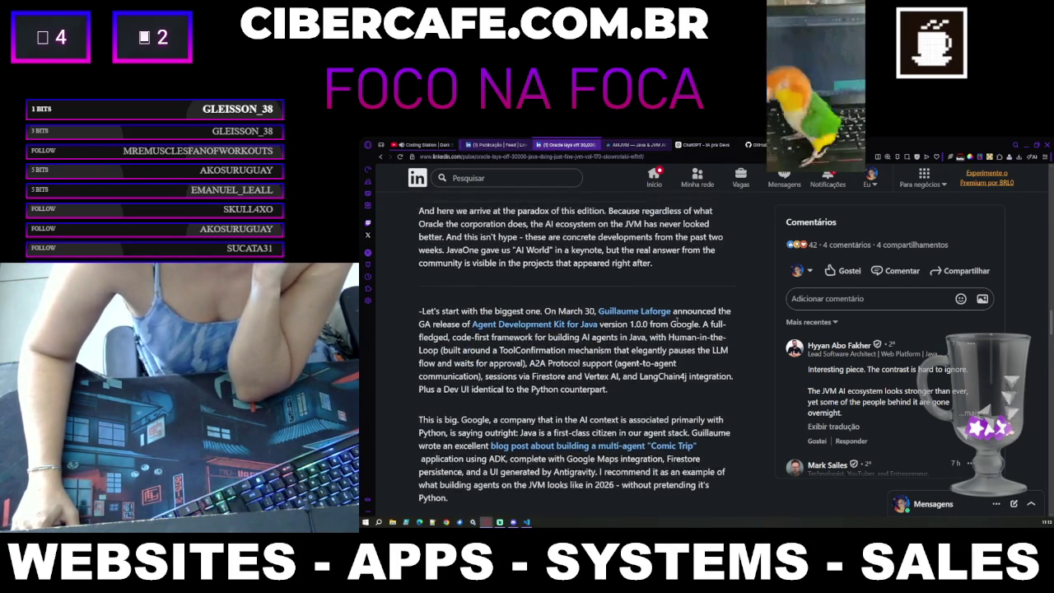
pyautogui.scroll(2, 676, 318)
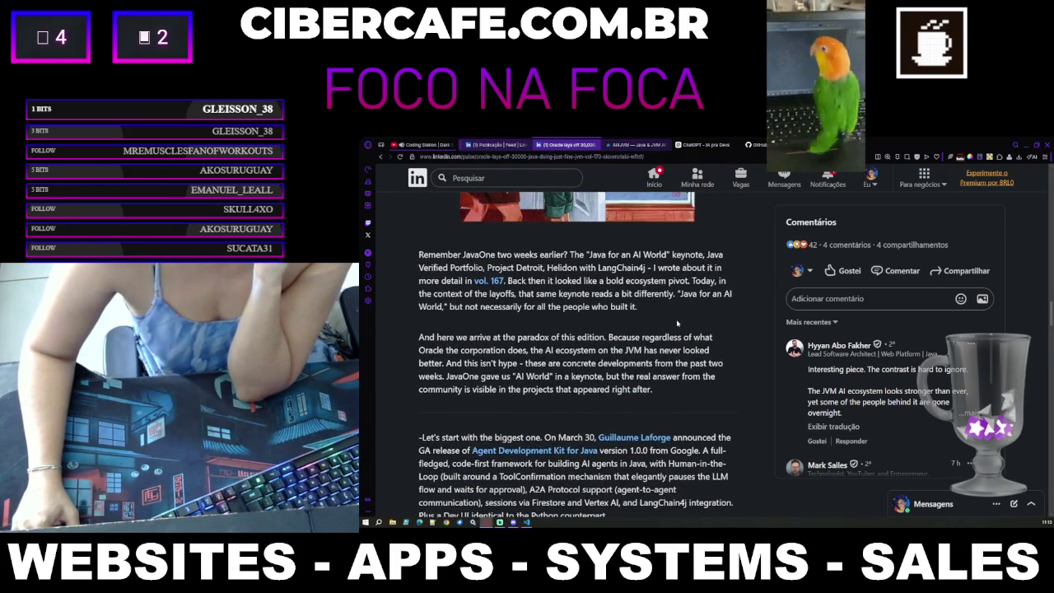
pyautogui.scroll(-8, 677, 323)
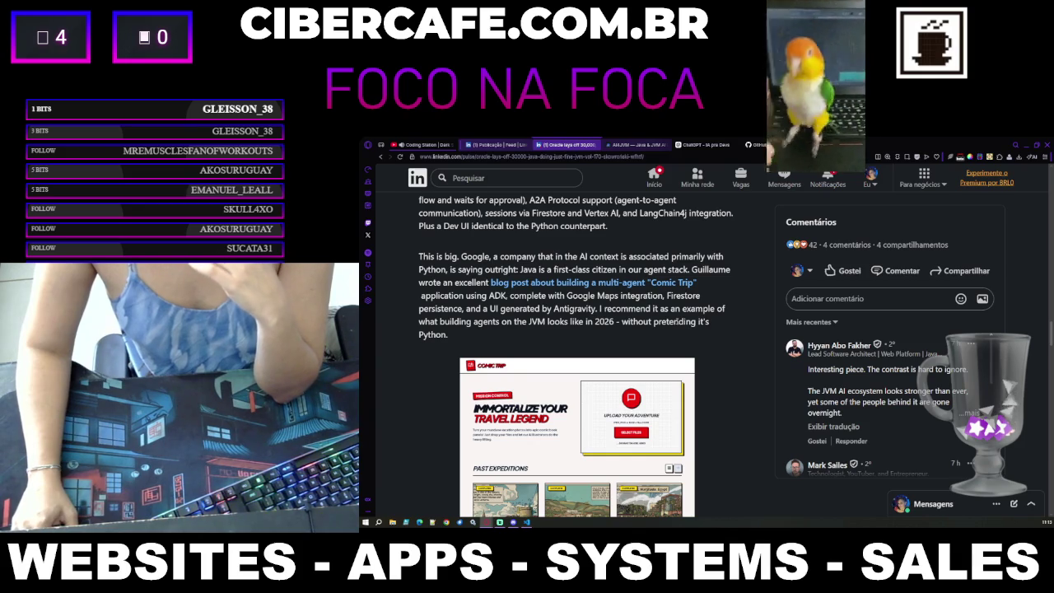
pyautogui.scroll(-2, 568, 346)
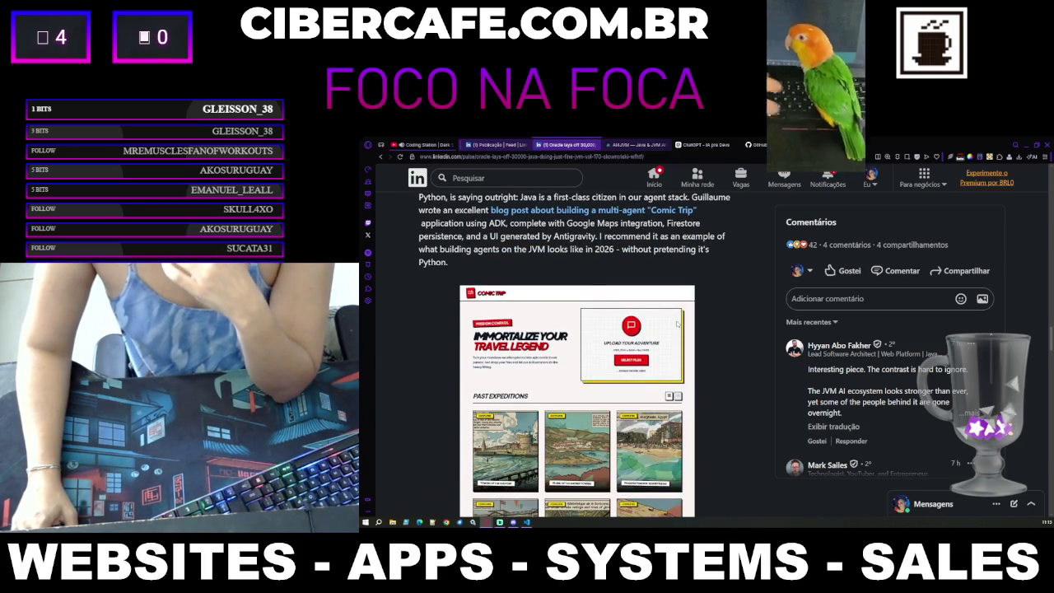
pyautogui.scroll(2, 676, 324)
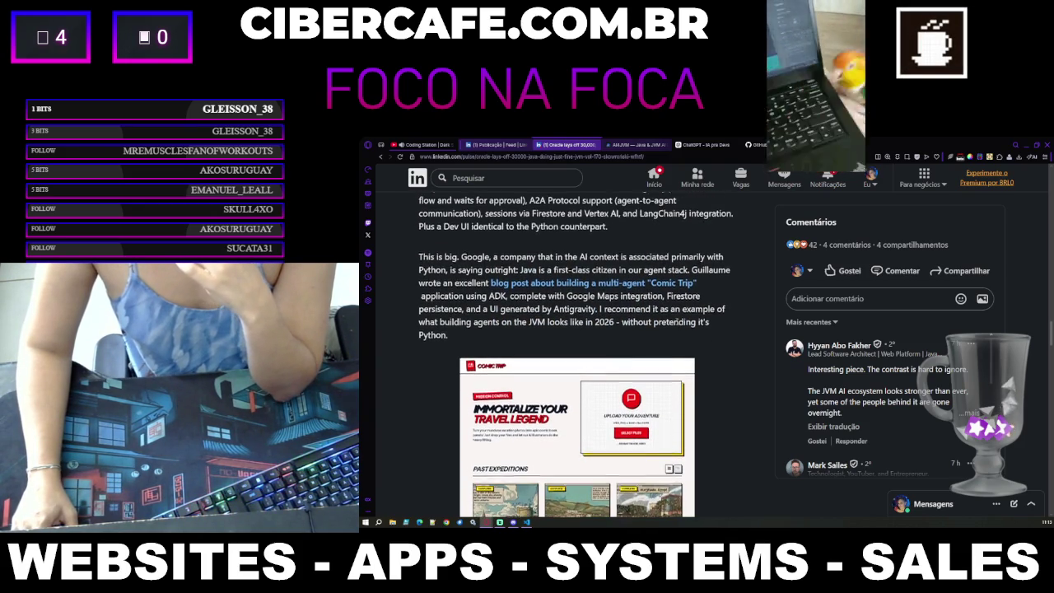
pyautogui.scroll(2, 677, 322)
pyautogui.scroll(2, 676, 324)
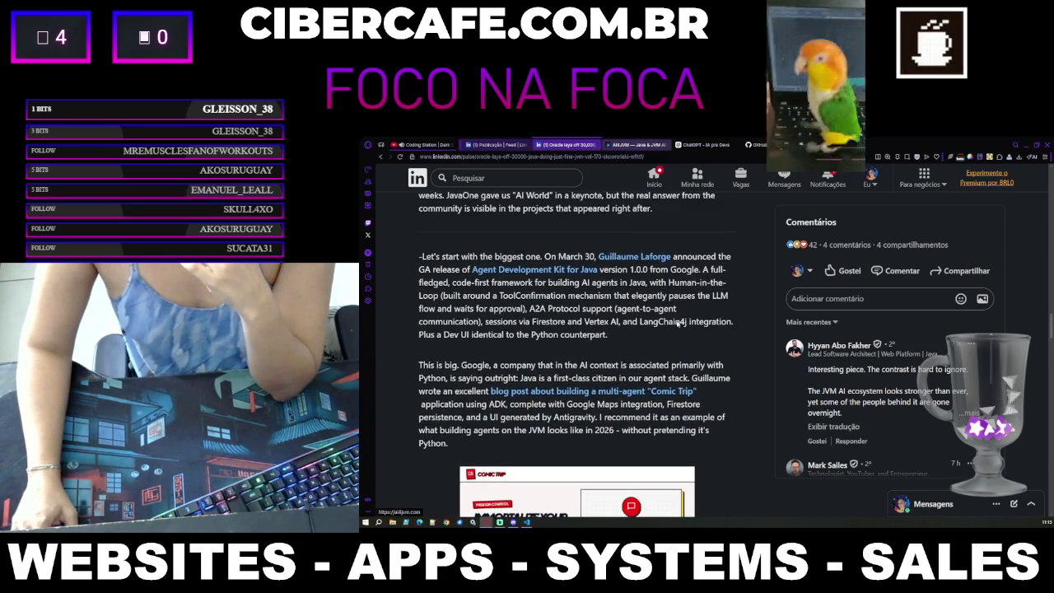
pyautogui.scroll(1, 573, 280)
pyautogui.scroll(-1, 573, 280)
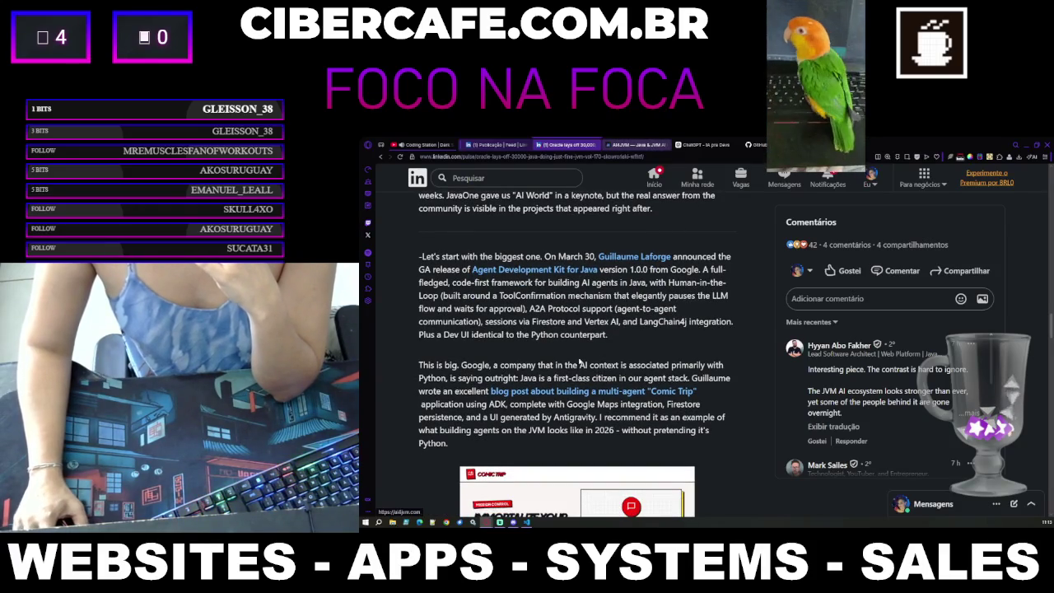
pyautogui.scroll(-3, 595, 389)
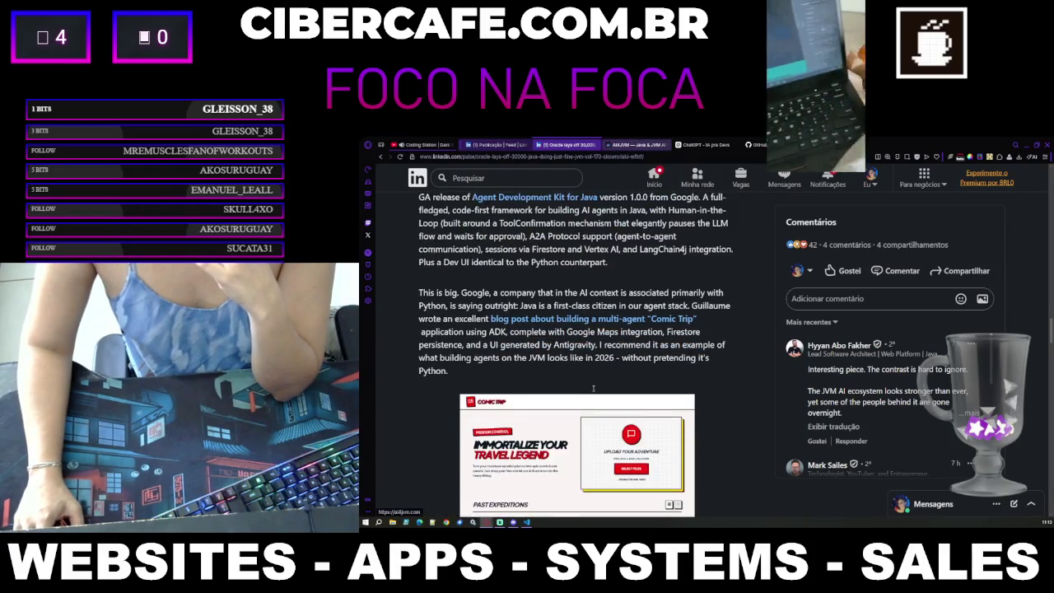
pyautogui.scroll(-2, 593, 391)
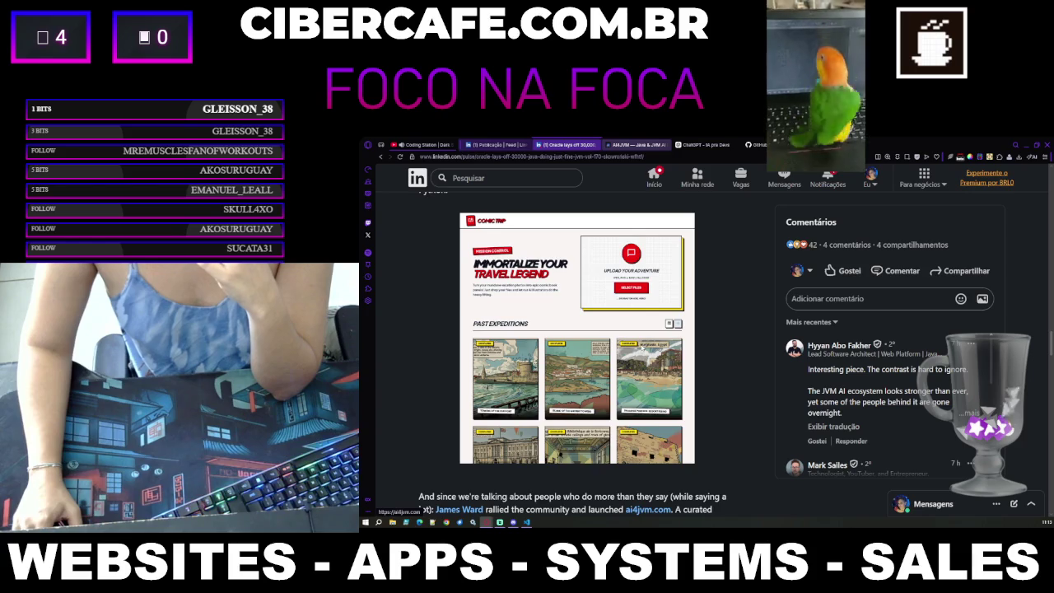
pyautogui.scroll(4, 642, 347)
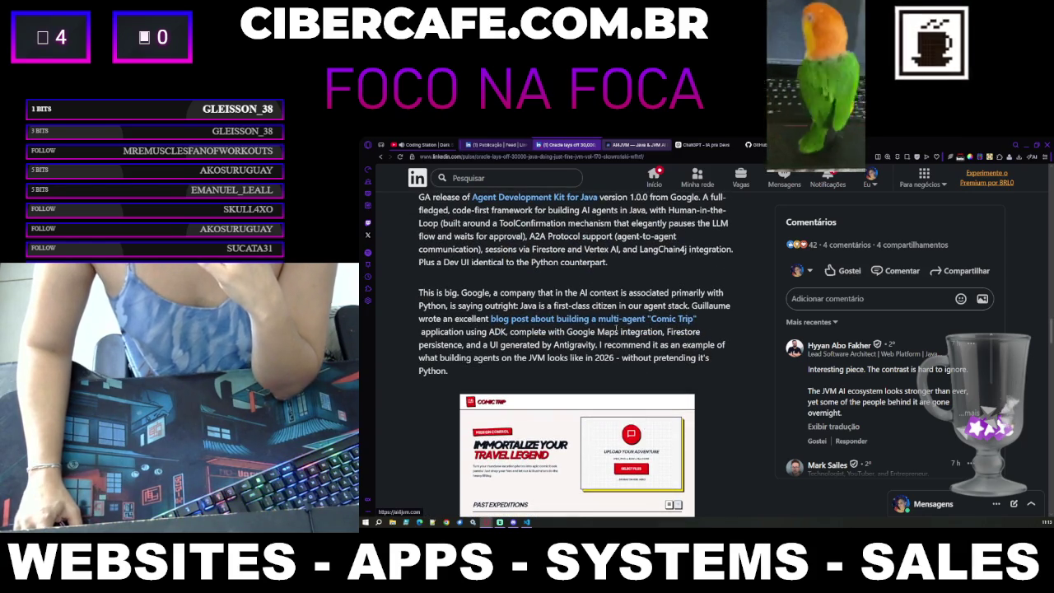
pyautogui.scroll(1, 600, 325)
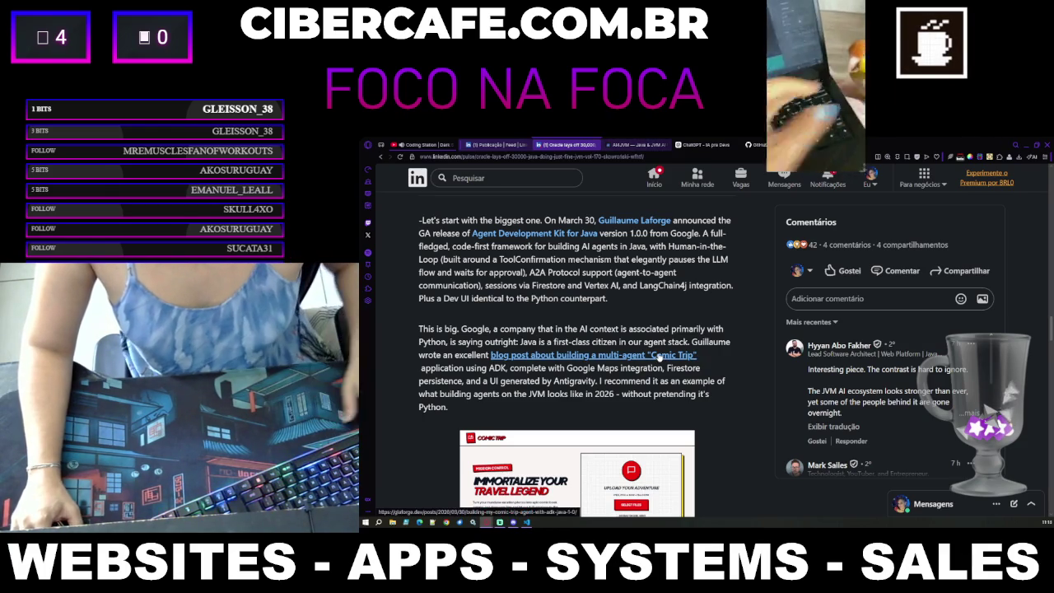
pyautogui.scroll(-3, 657, 369)
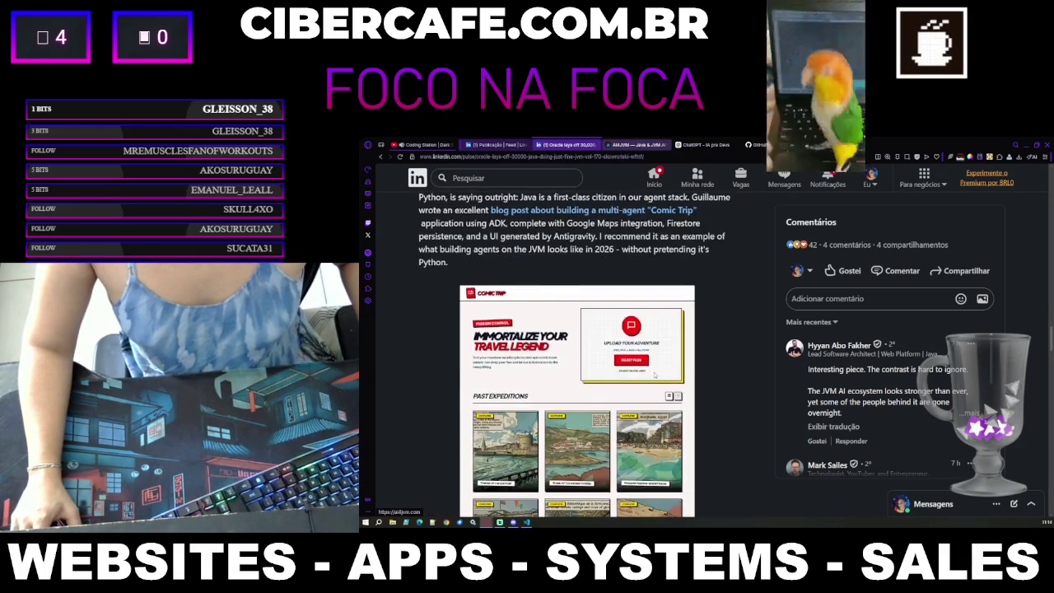
pyautogui.scroll(-5, 654, 375)
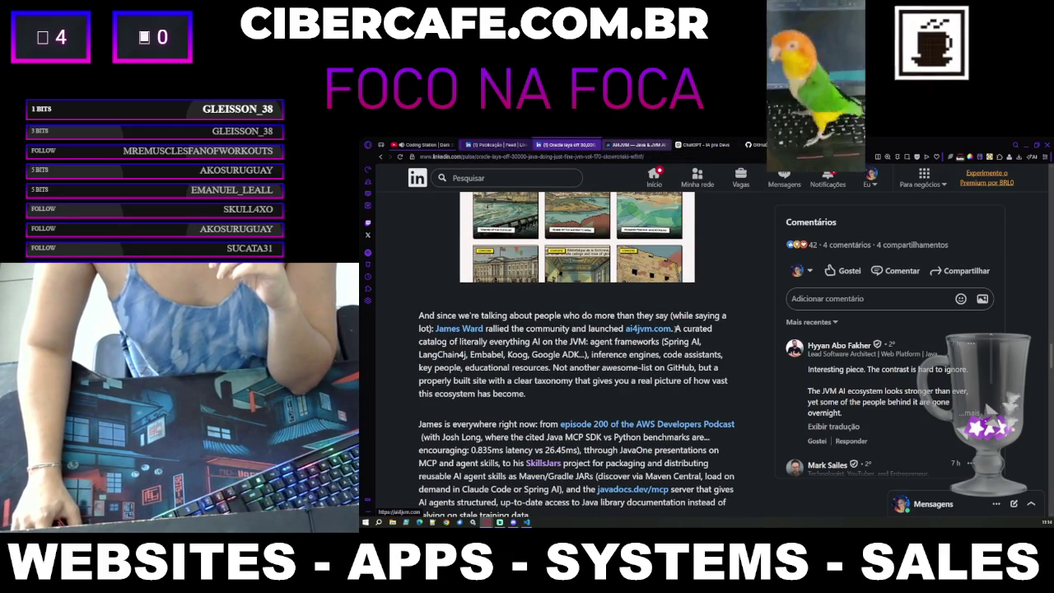
pyautogui.moveTo(451, 341); pyautogui.dragTo(514, 341)
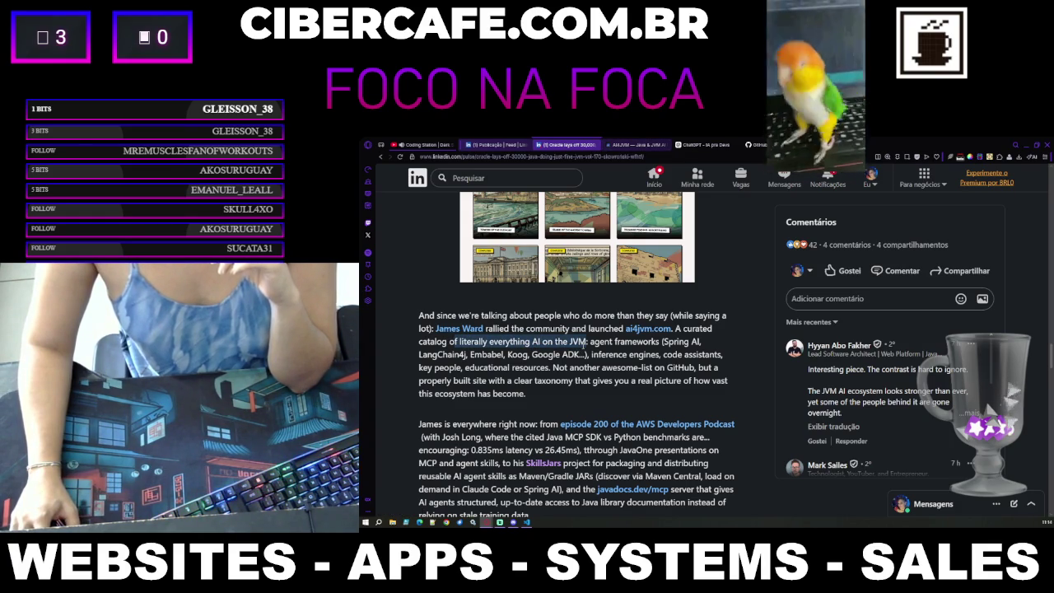
pyautogui.moveTo(585, 341); pyautogui.dragTo(585, 341)
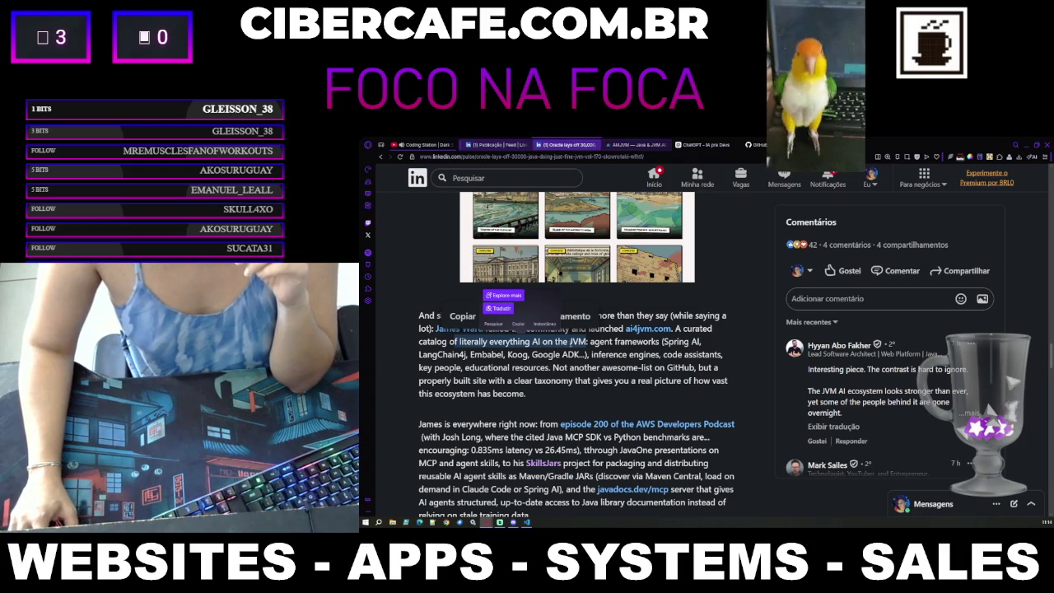
pyautogui.click(645, 341)
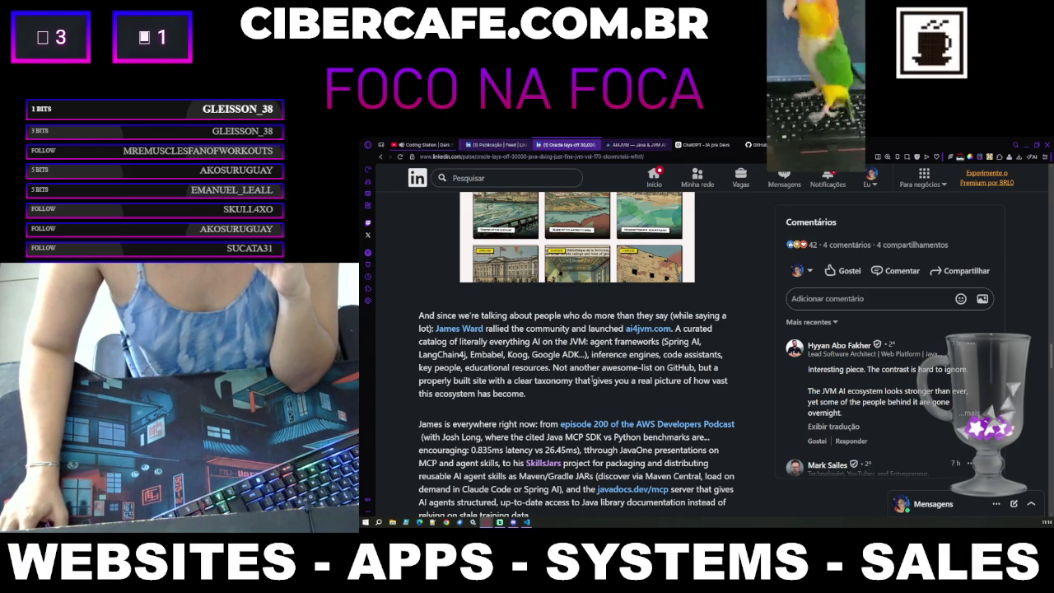
pyautogui.scroll(-2, 548, 384)
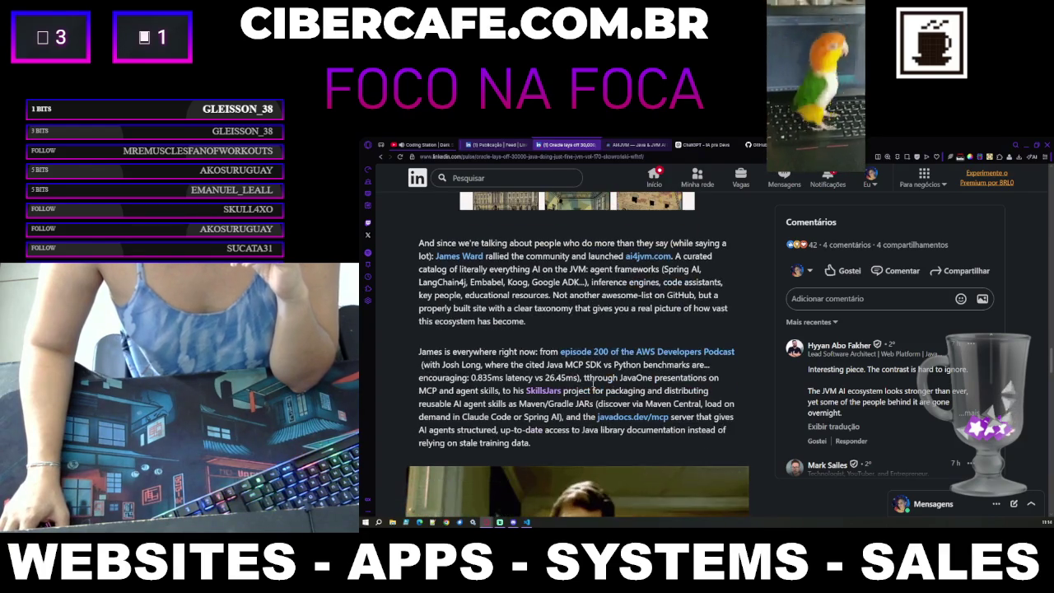
# Switch to the AI4JVM site, zoom in one step, and scroll the home page.
pyautogui.click(635, 145)
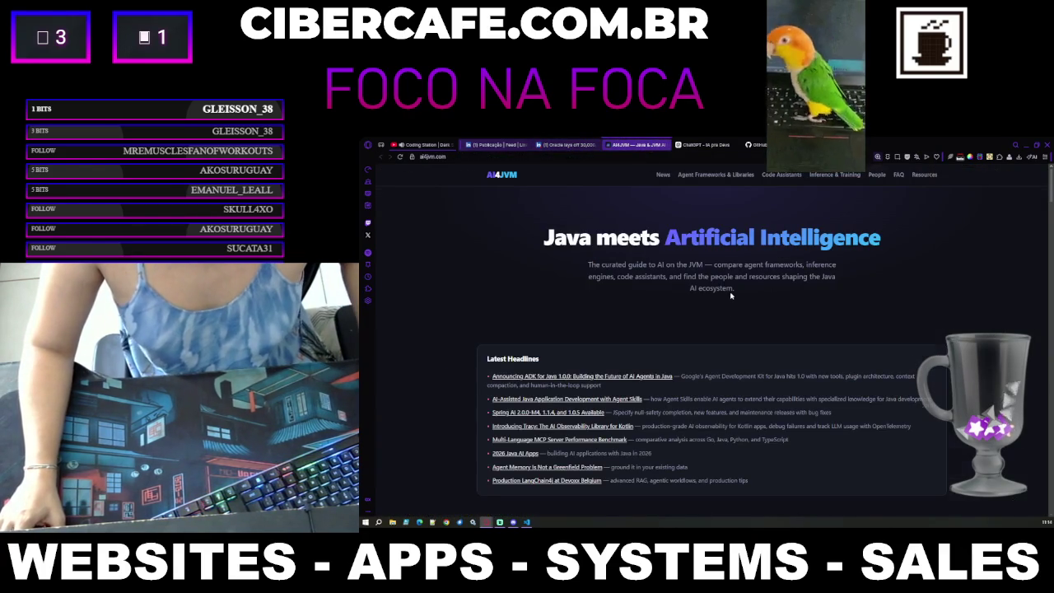
pyautogui.hotkey('ctrl', '+')
pyautogui.moveTo(649, 277); pyautogui.dragTo(725, 304)
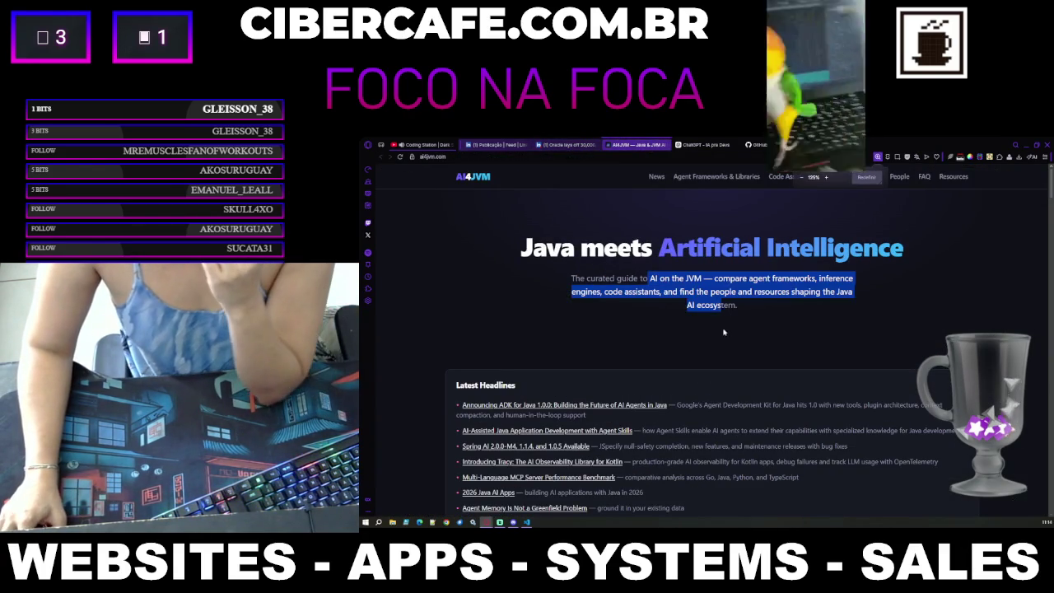
pyautogui.scroll(-2, 725, 346)
pyautogui.scroll(-1, 724, 345)
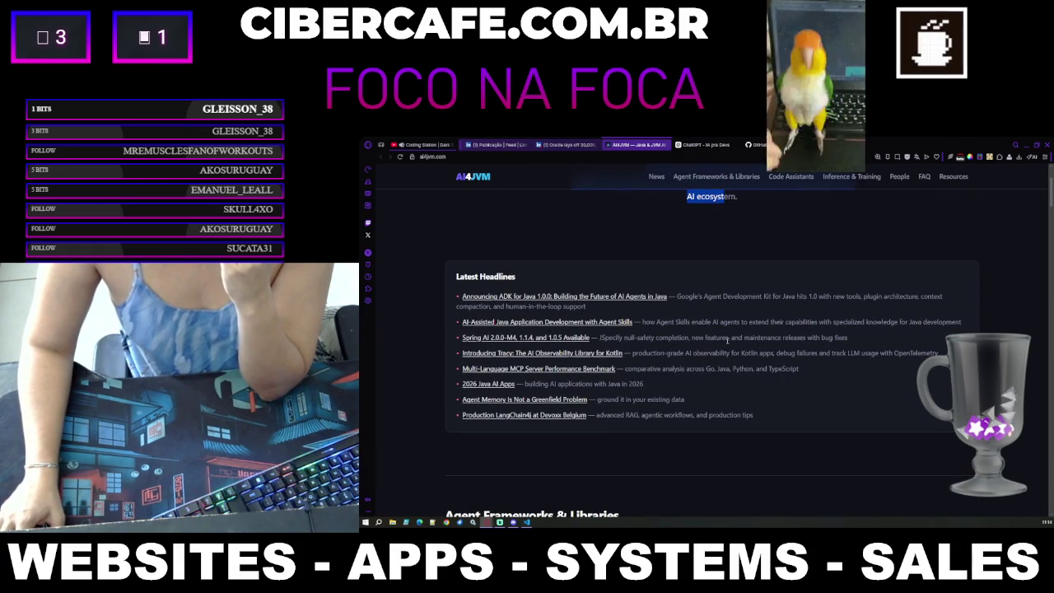
pyautogui.scroll(-2, 531, 400)
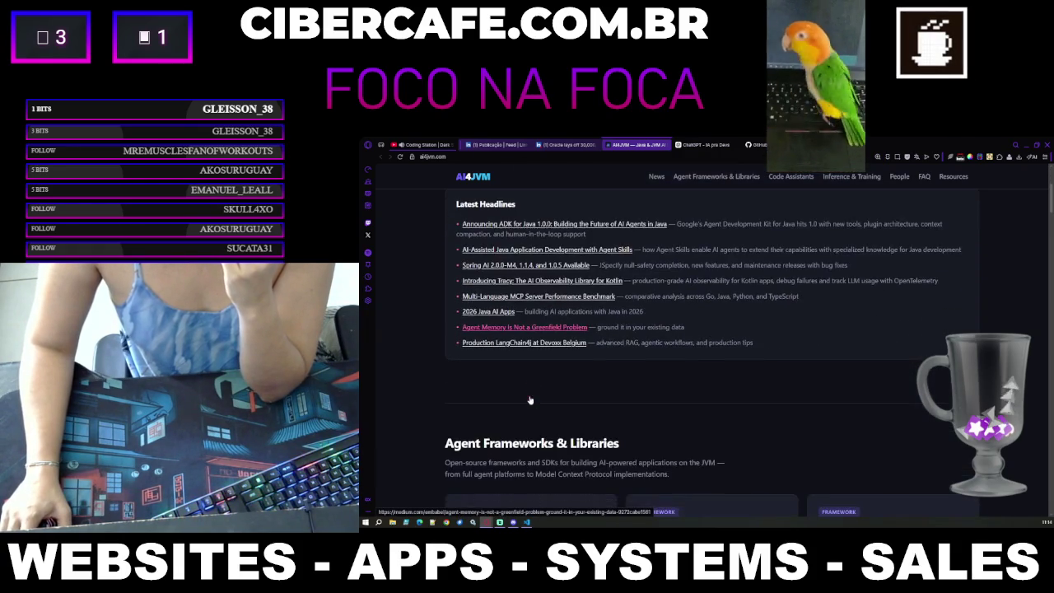
pyautogui.scroll(-3, 530, 400)
pyautogui.scroll(5, 545, 300)
# Highlight the 'Java meets Artificial Intelligence' heading, zoom to 150%, and scroll to Latest Headlines.
pyautogui.moveTo(520, 247); pyautogui.dragTo(914, 256)
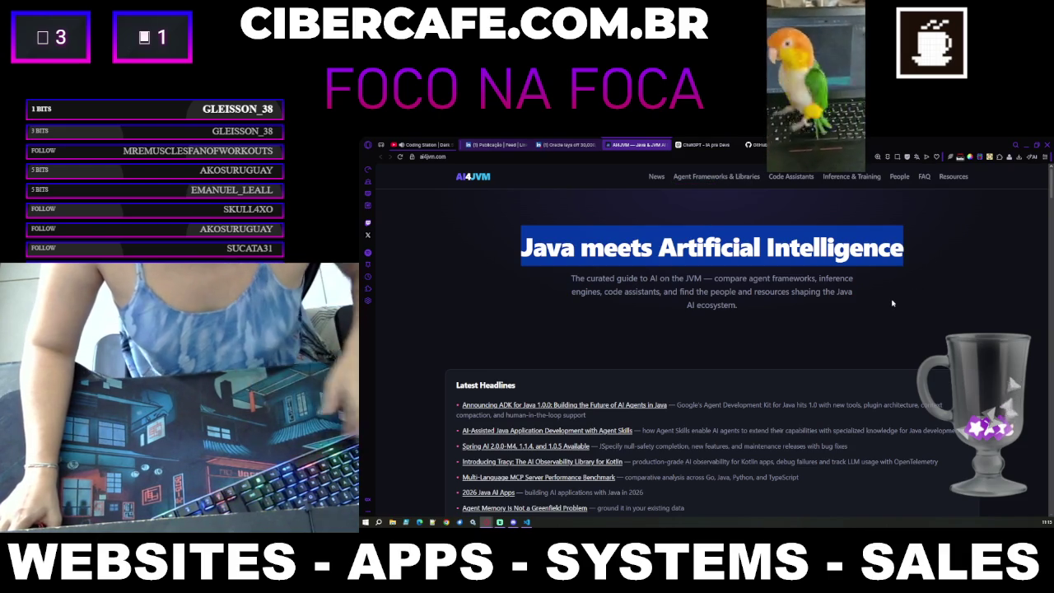
pyautogui.hotkey('ctrl', '+')
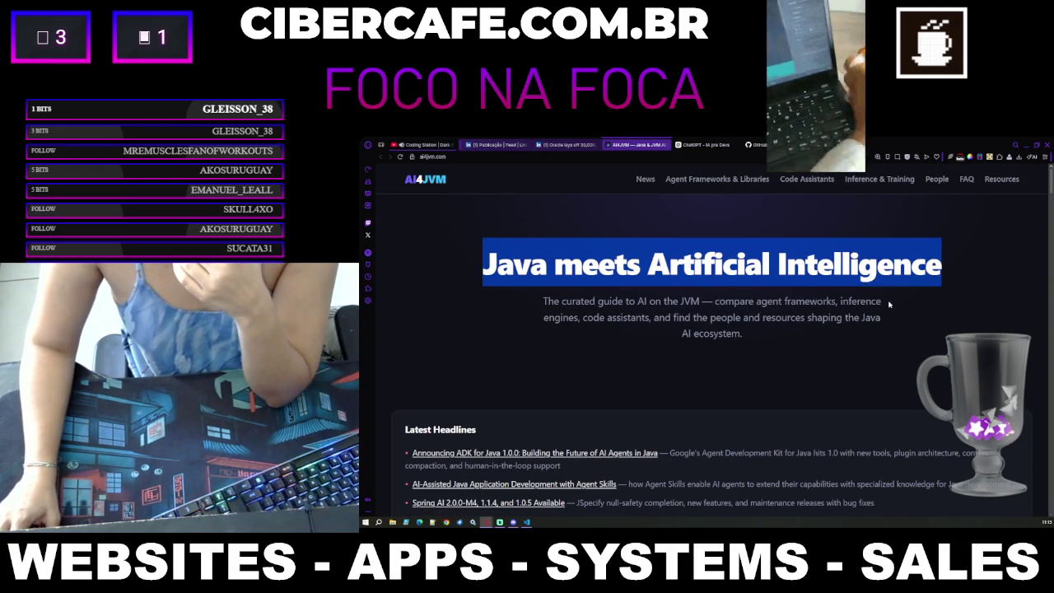
pyautogui.scroll(-2, 889, 304)
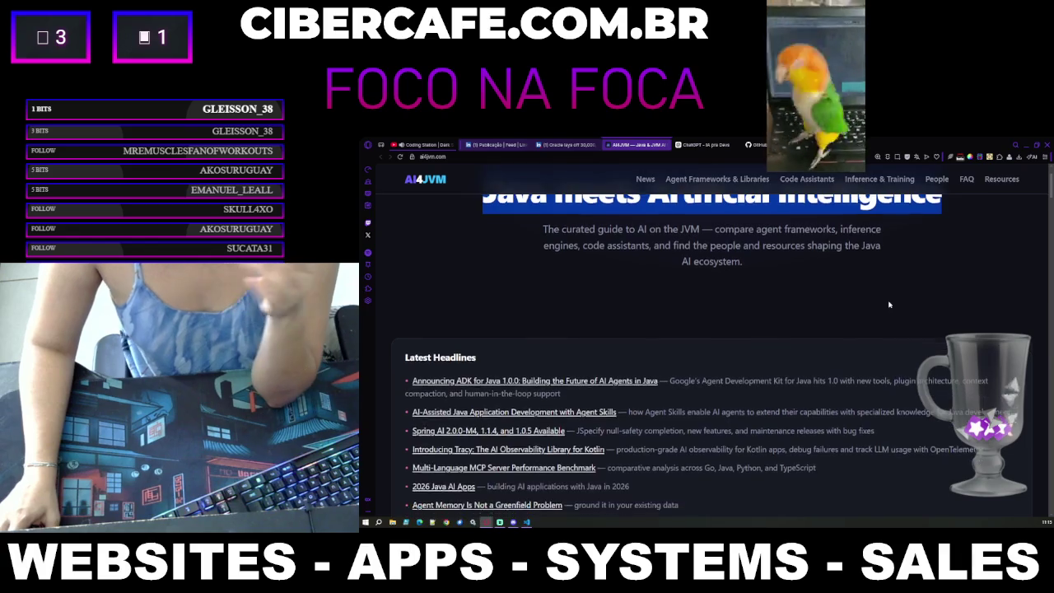
pyautogui.scroll(2, 889, 304)
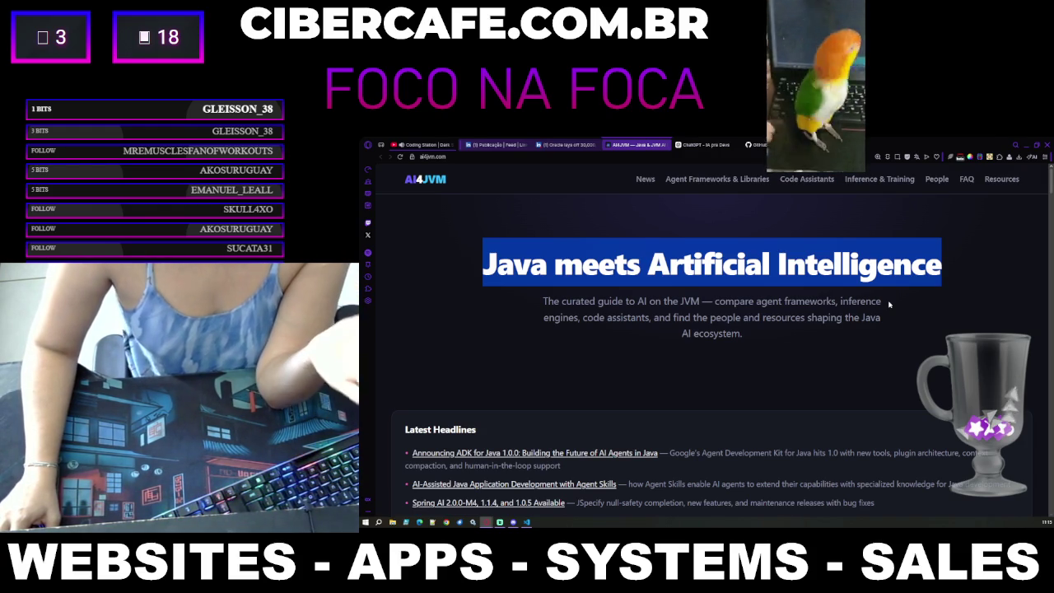
pyautogui.scroll(-3, 888, 304)
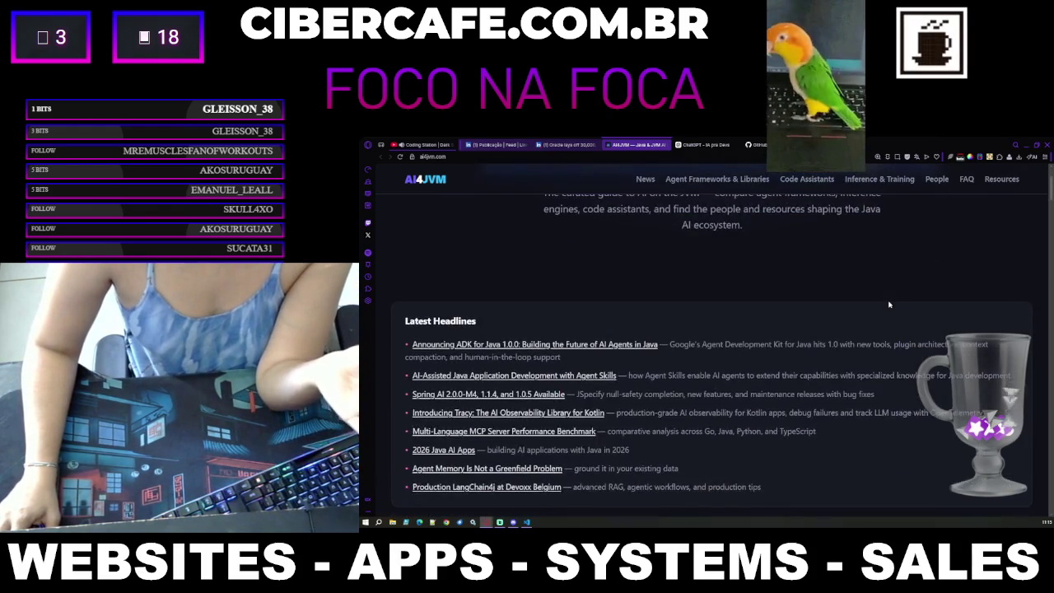
pyautogui.scroll(-2, 888, 304)
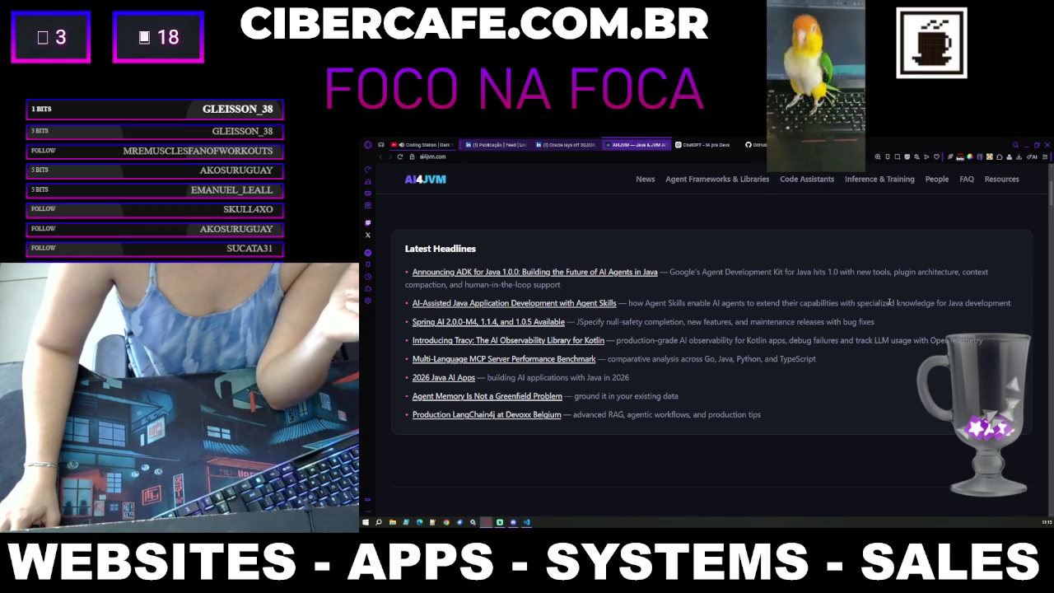
# Scroll the AI4JVM framework cards down to the A2A Jakarta, WildFly AI Feature Pack and MCP_JAVA Annotations row.
pyautogui.scroll(-8, 889, 302)
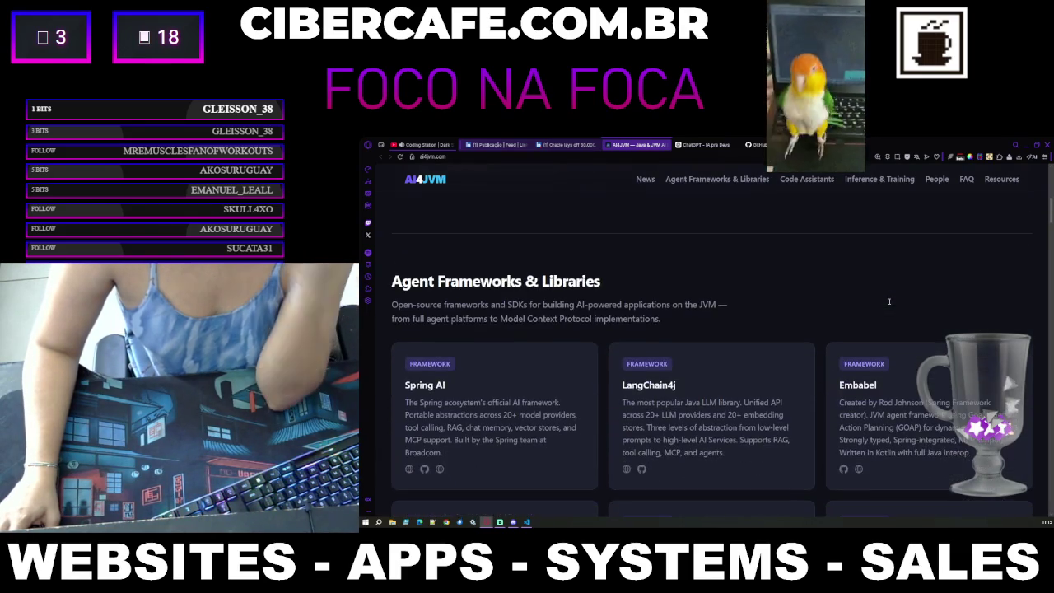
pyautogui.scroll(-2, 889, 302)
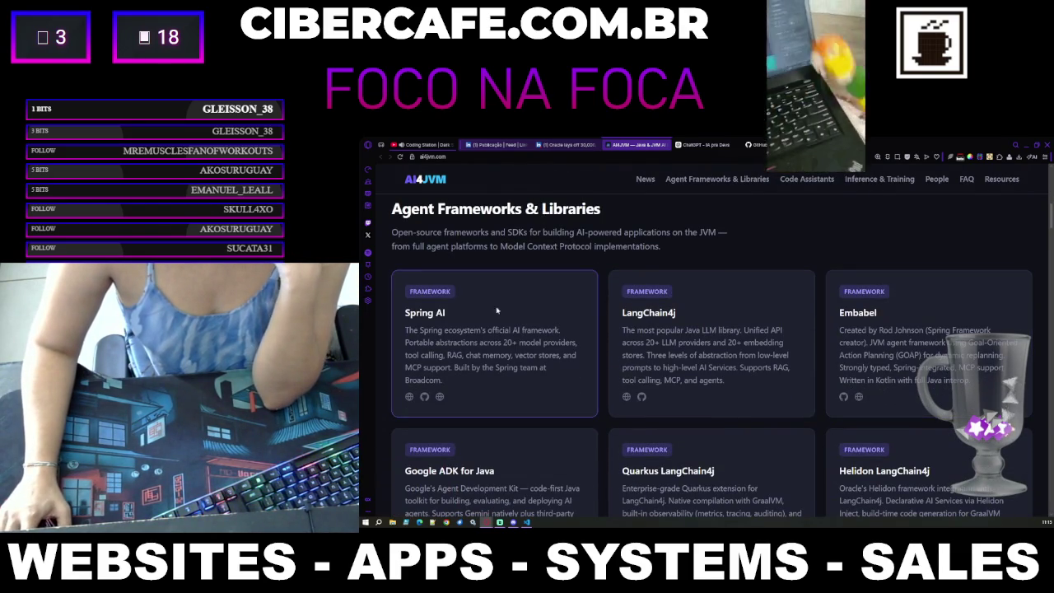
pyautogui.scroll(-1, 500, 306)
pyautogui.scroll(-2, 787, 370)
pyautogui.scroll(-2, 787, 368)
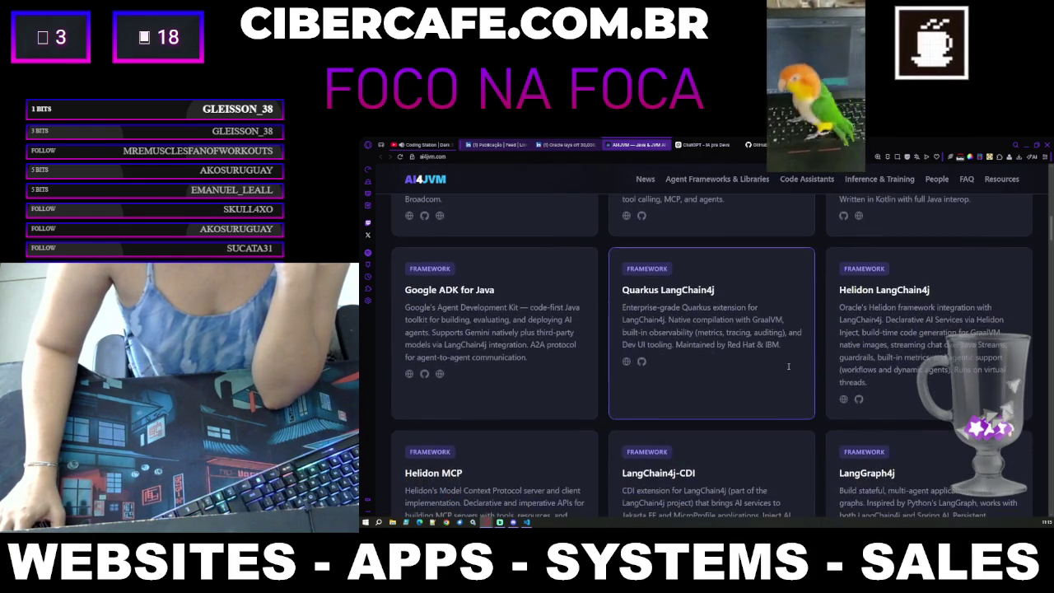
pyautogui.scroll(-4, 788, 366)
pyautogui.scroll(-2, 788, 368)
pyautogui.scroll(-5, 788, 369)
pyautogui.scroll(-2, 788, 369)
pyautogui.scroll(-8, 788, 368)
pyautogui.scroll(15, 788, 364)
pyautogui.scroll(-15, 788, 365)
pyautogui.scroll(-5, 788, 365)
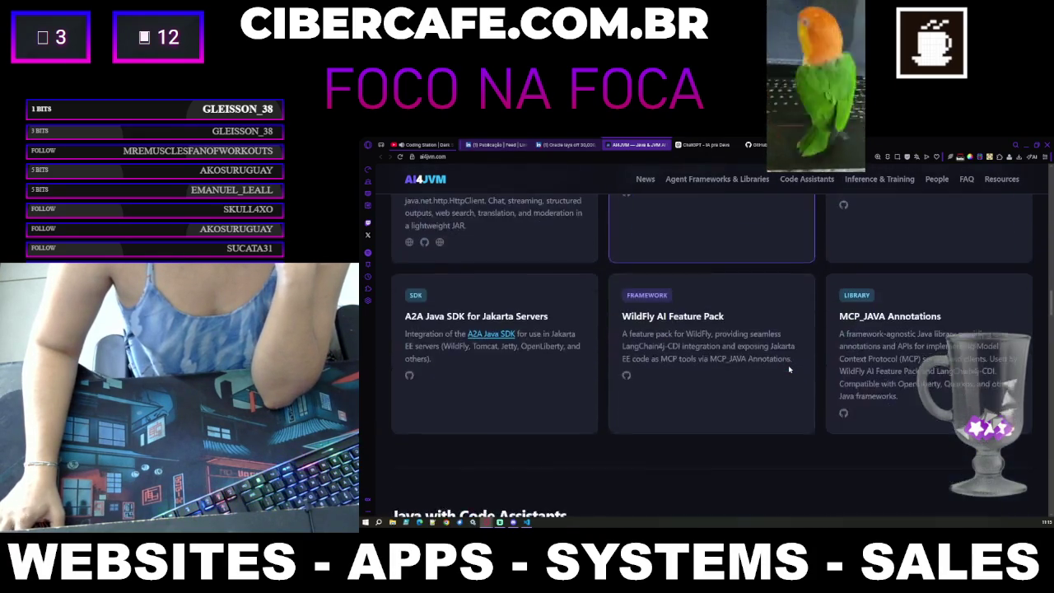
pyautogui.scroll(-2, 787, 365)
pyautogui.scroll(-3, 788, 365)
pyautogui.scroll(-3, 791, 368)
pyautogui.scroll(7, 669, 335)
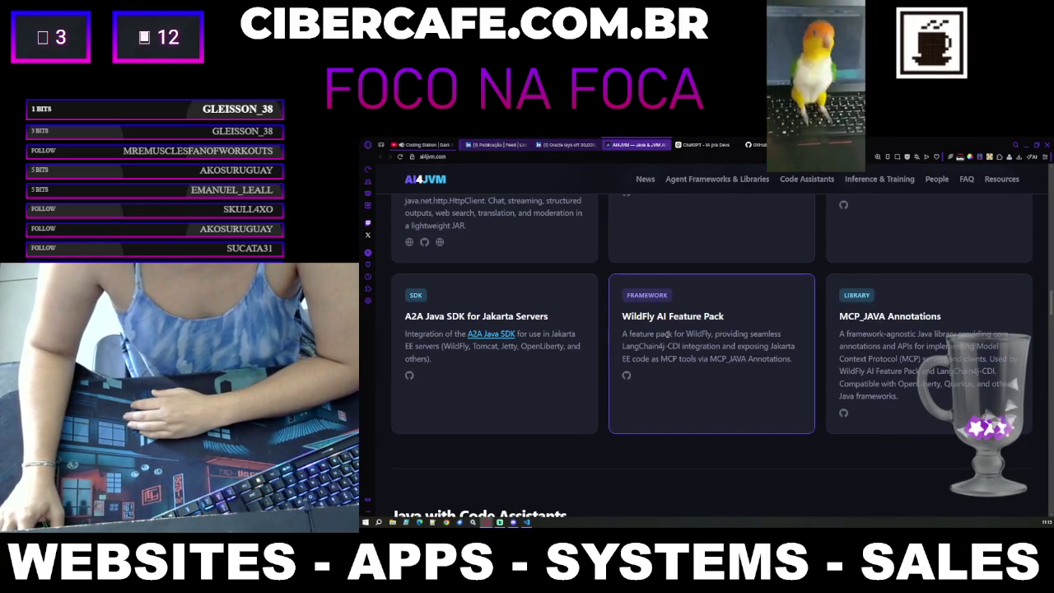
pyautogui.scroll(-3, 668, 334)
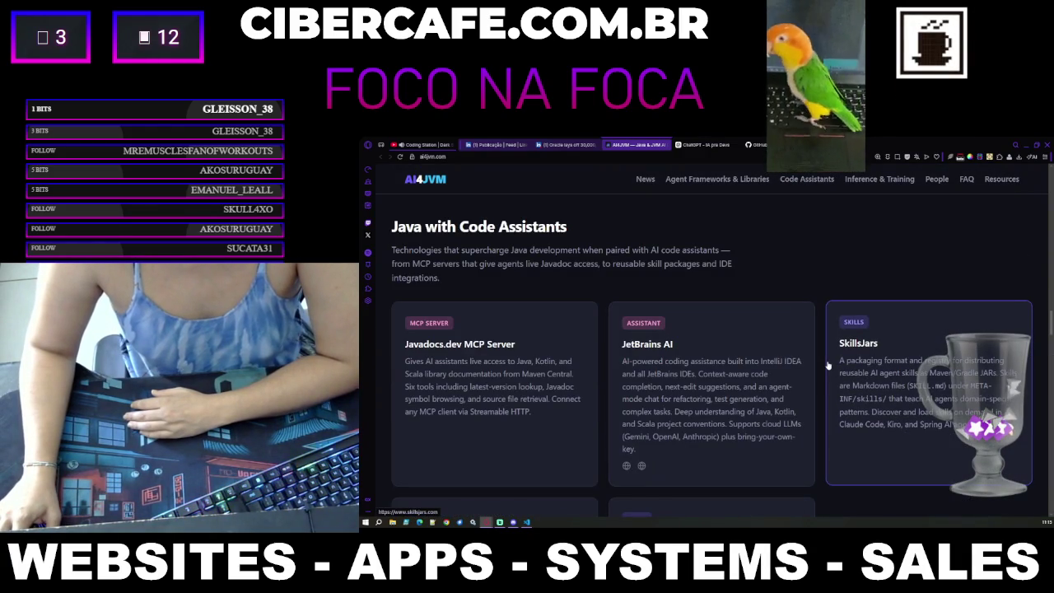
# Scroll through Code Assistants, highlight the Inference & Training heading, and continue down to People to Follow.
pyautogui.scroll(-1, 828, 365)
pyautogui.scroll(3, 828, 365)
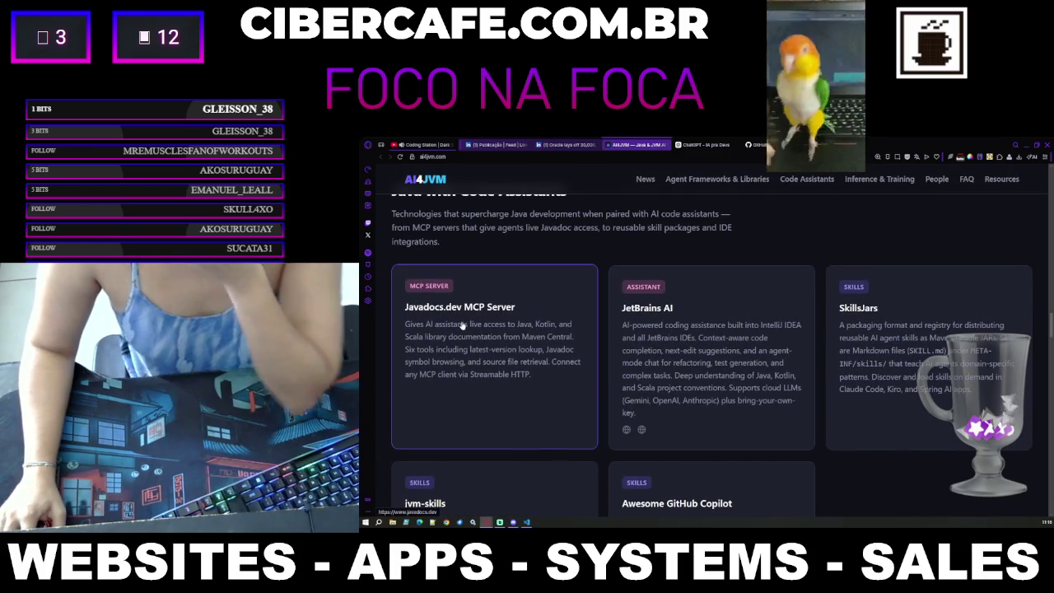
pyautogui.scroll(-3, 879, 376)
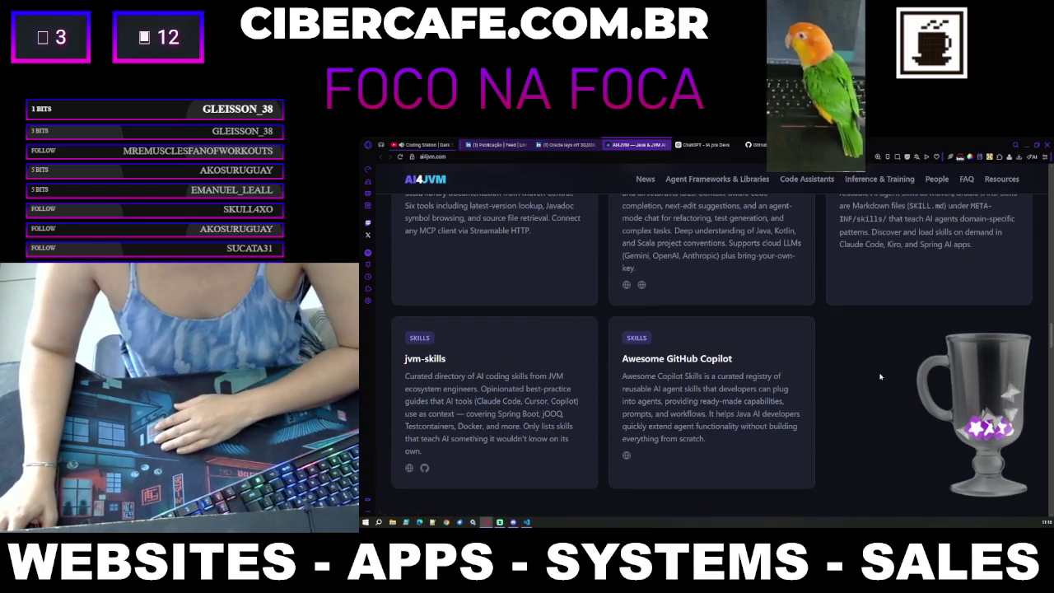
pyautogui.scroll(-7, 879, 376)
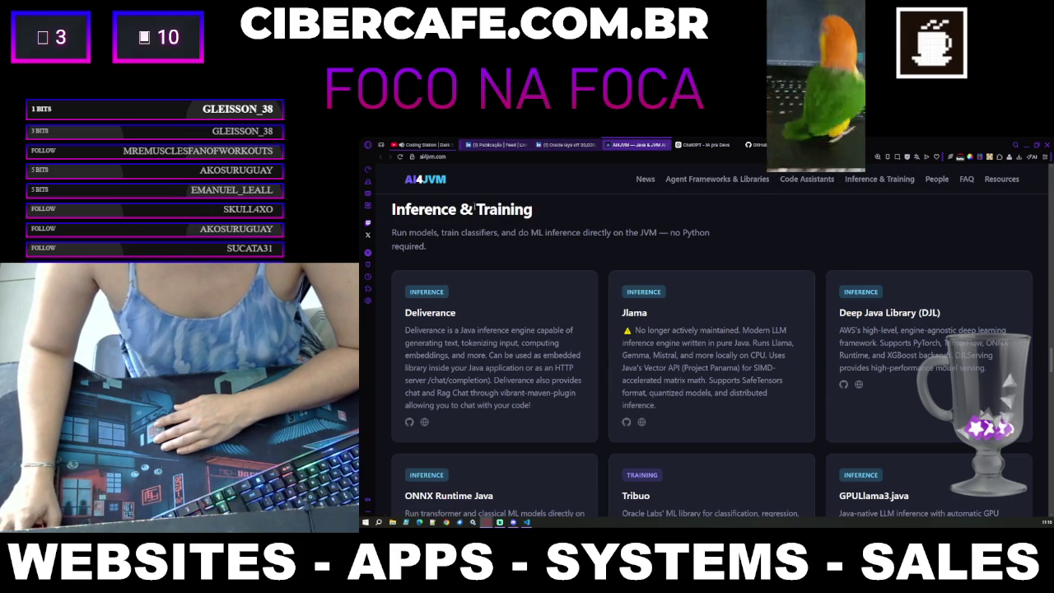
pyautogui.moveTo(536, 207); pyautogui.dragTo(392, 208)
pyautogui.scroll(-2, 553, 326)
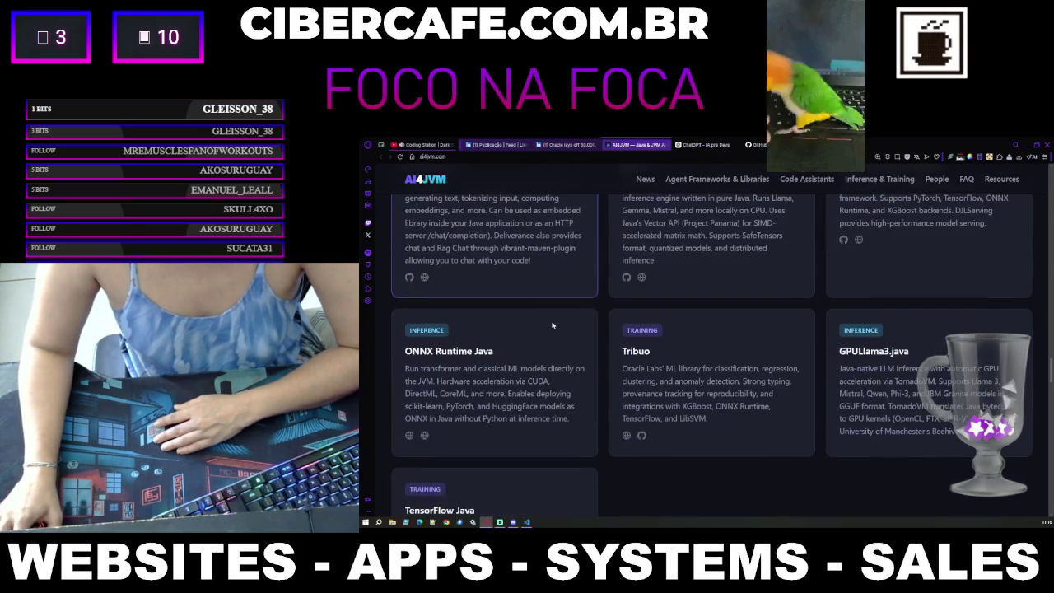
pyautogui.scroll(-2, 556, 324)
pyautogui.scroll(-4, 556, 324)
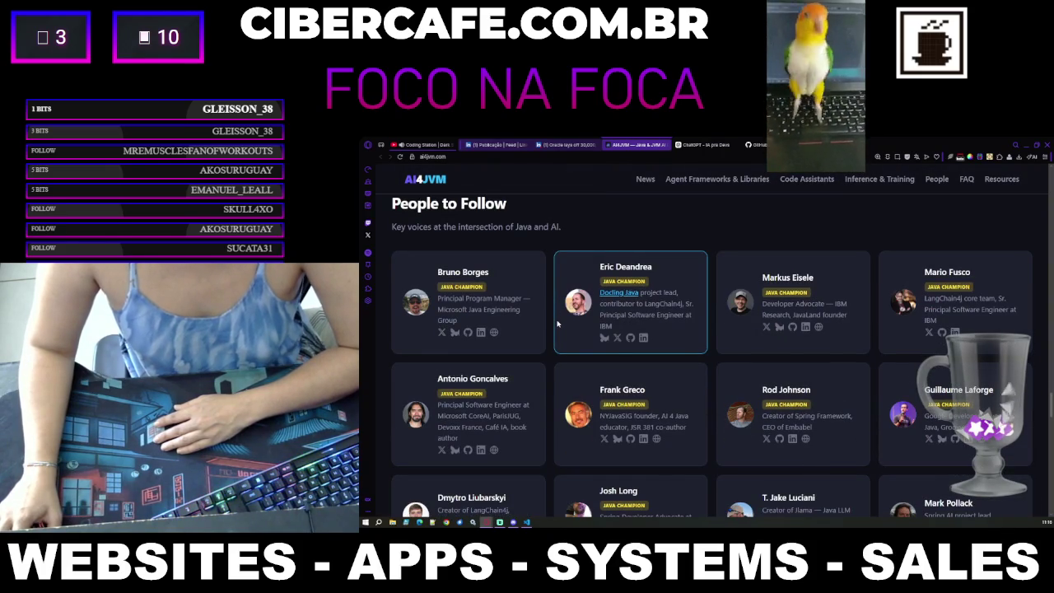
pyautogui.scroll(-5, 557, 323)
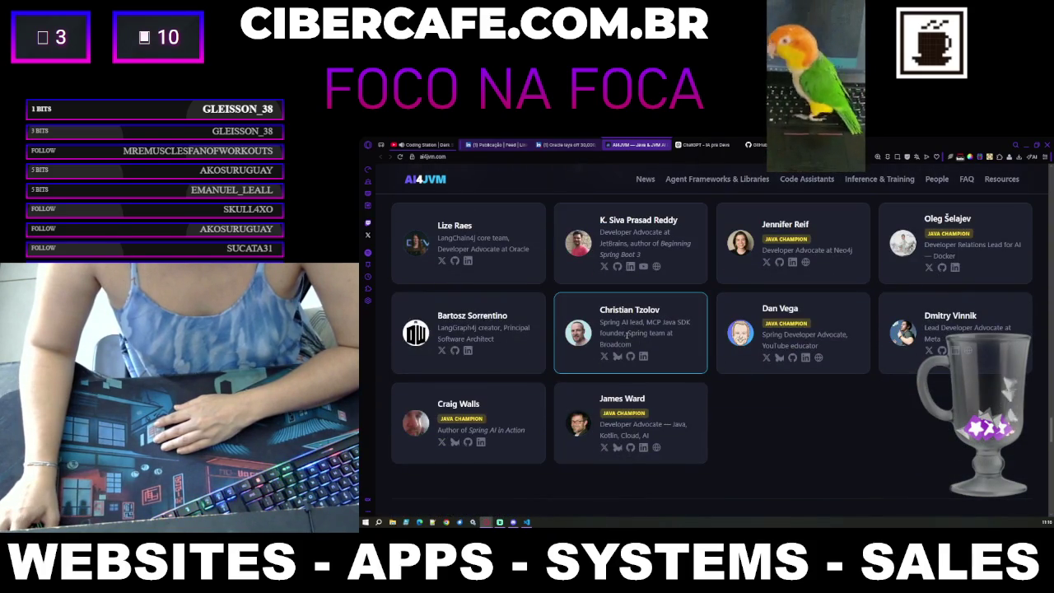
# Jump back to Inference & Training via the nav link, scroll up to the hero banner, and switch to ChatGPT.
pyautogui.click(879, 178)
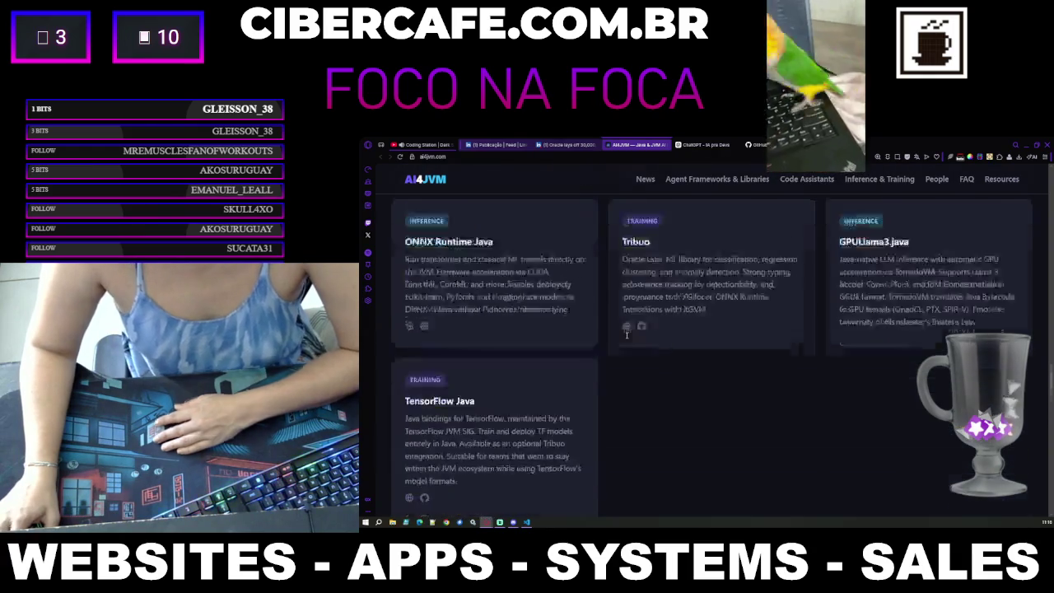
pyautogui.scroll(10, 627, 333)
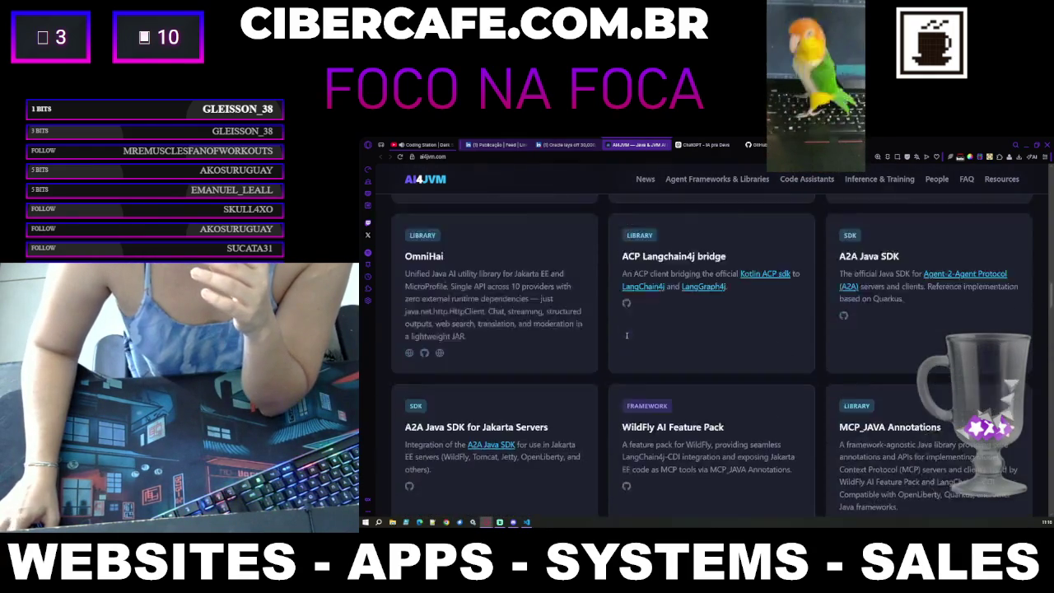
pyautogui.scroll(10, 627, 334)
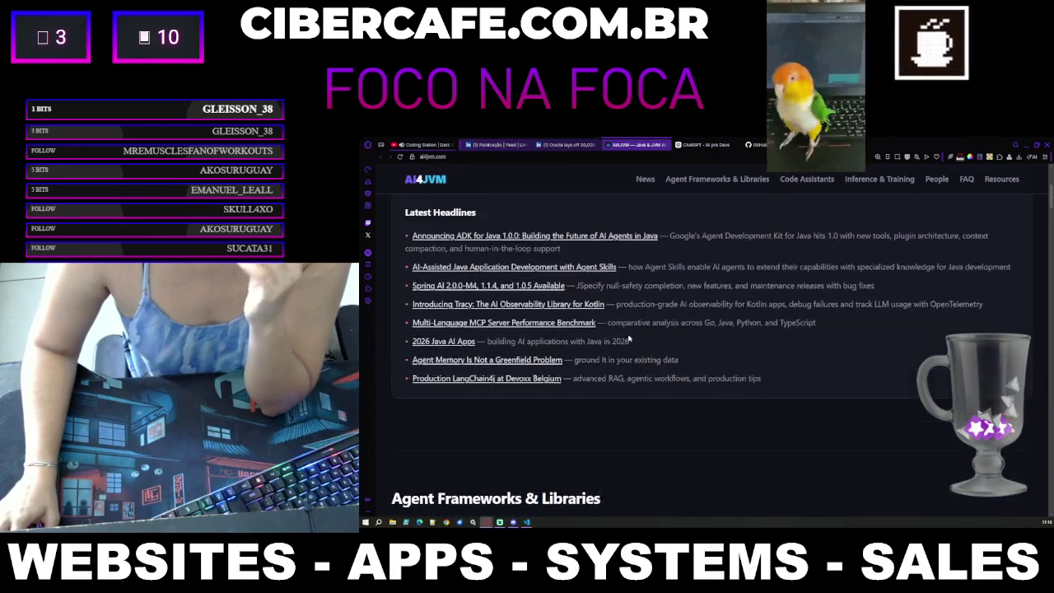
pyautogui.click(710, 145)
# Scroll the ChatGPT answer to '1. Codeium / Windsurf' and select the word Windsurf.
pyautogui.scroll(-4, 737, 332)
pyautogui.scroll(10, 736, 332)
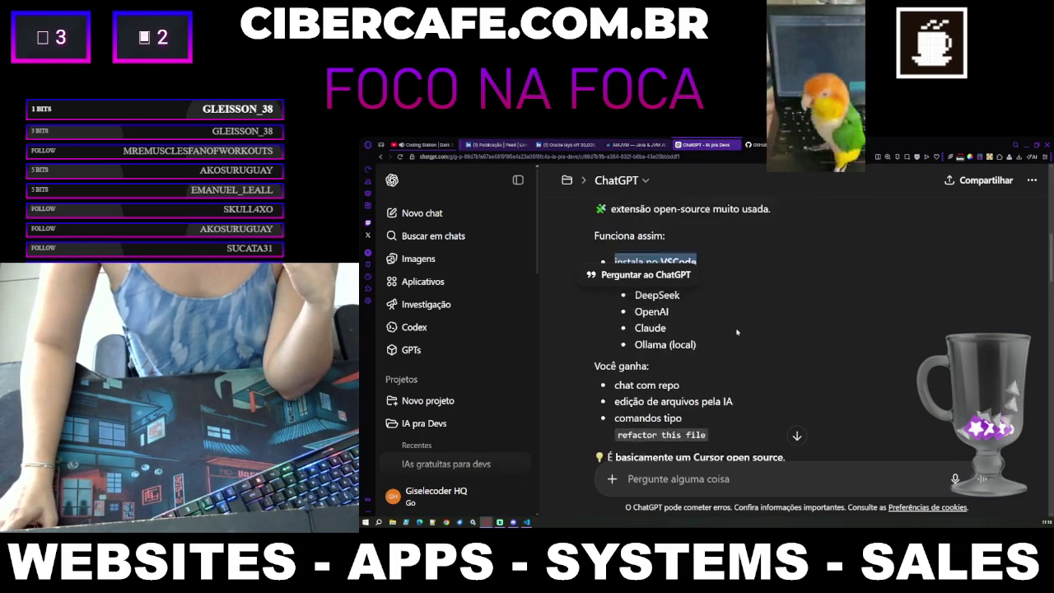
pyautogui.keyDown('ctrl'); pyautogui.scroll(-1, 736, 329); pyautogui.keyUp('ctrl')
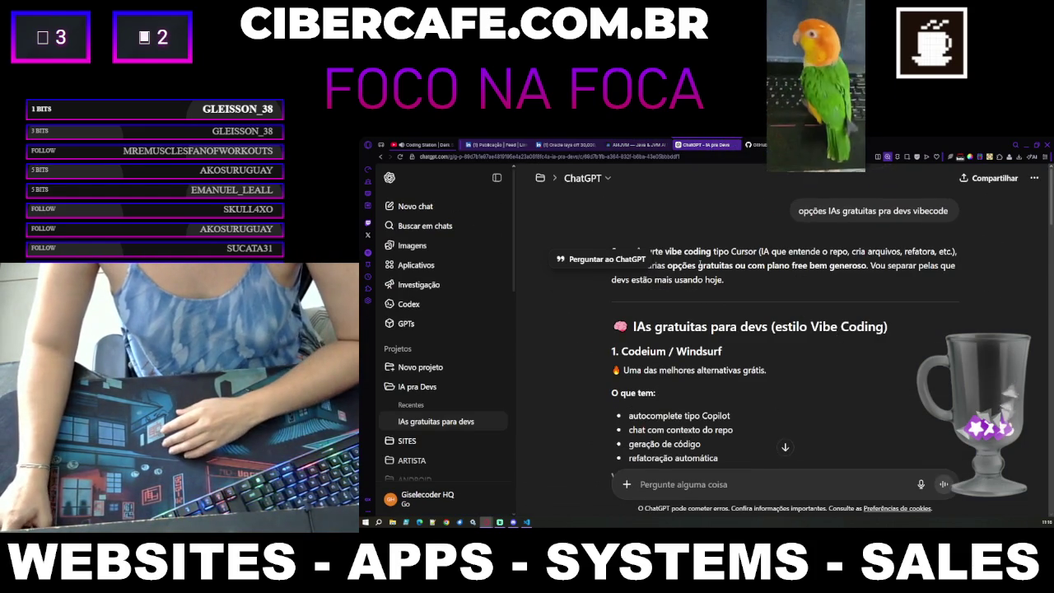
pyautogui.scroll(-2, 687, 309)
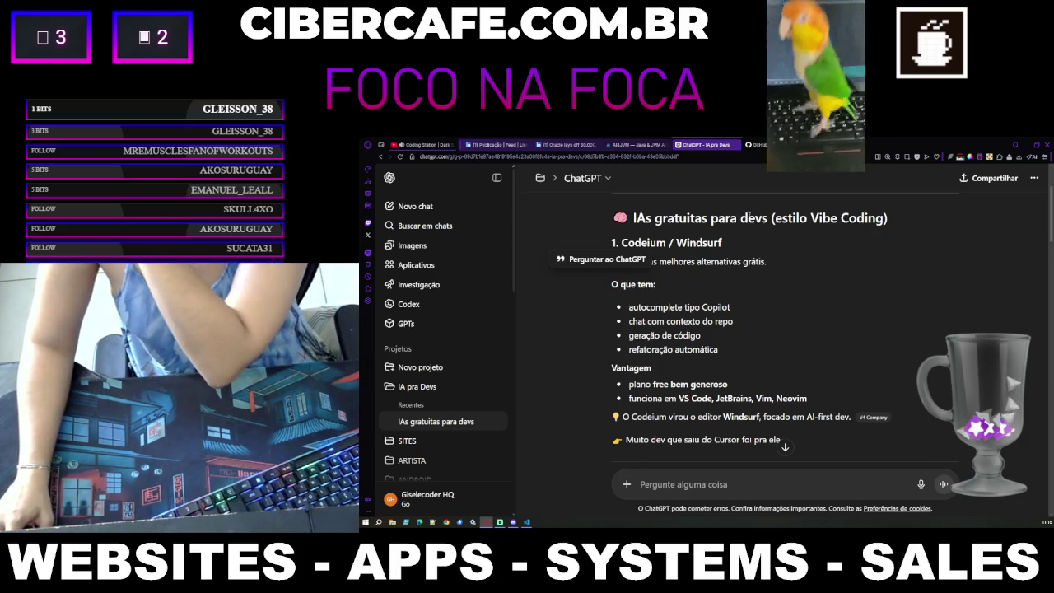
pyautogui.scroll(-3, 707, 264)
pyautogui.scroll(2, 706, 264)
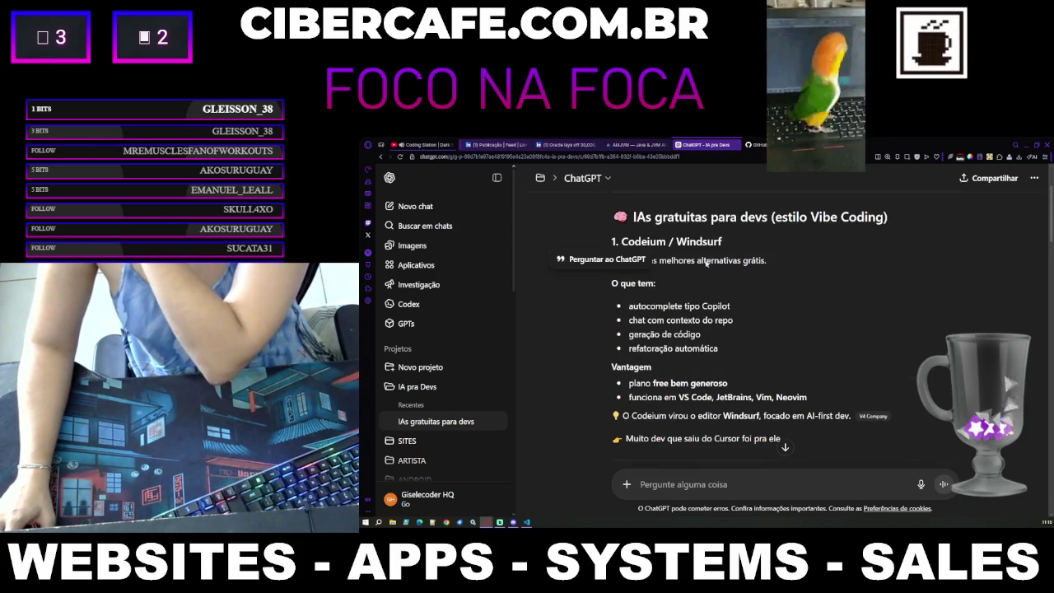
pyautogui.doubleClick(700, 235)
# Highlight the Codeium / Windsurf line, its 'O que tem' details and 'plano free bem generoso', then scroll to Cline.
pyautogui.scroll(-1, 717, 284)
pyautogui.scroll(2, 717, 284)
pyautogui.moveTo(605, 283); pyautogui.dragTo(763, 286)
pyautogui.moveTo(610, 276); pyautogui.dragTo(783, 307)
pyautogui.scroll(-2, 783, 307)
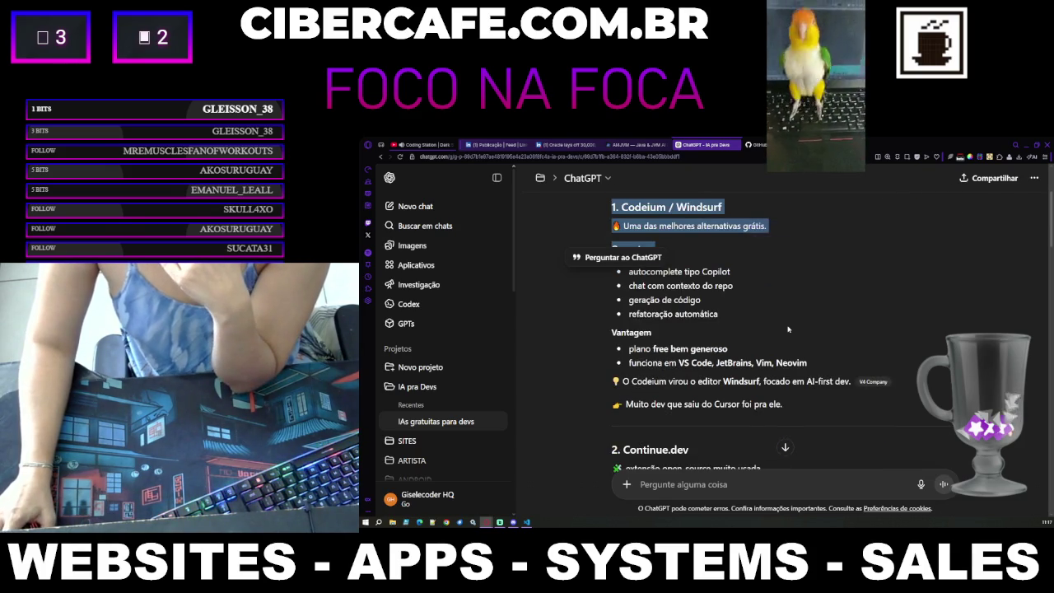
pyautogui.moveTo(627, 349); pyautogui.dragTo(736, 353)
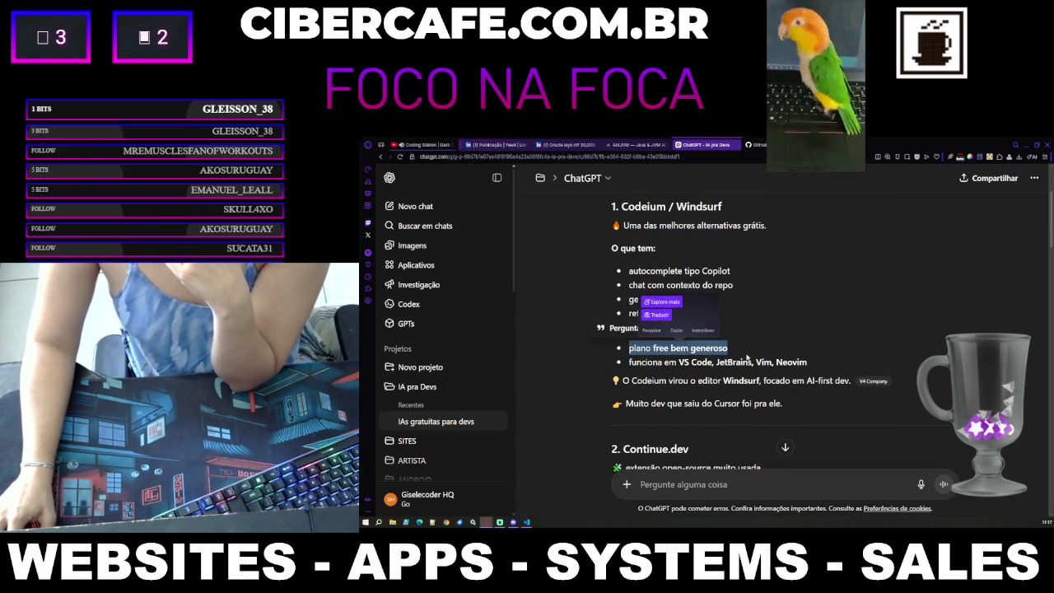
pyautogui.click(714, 357)
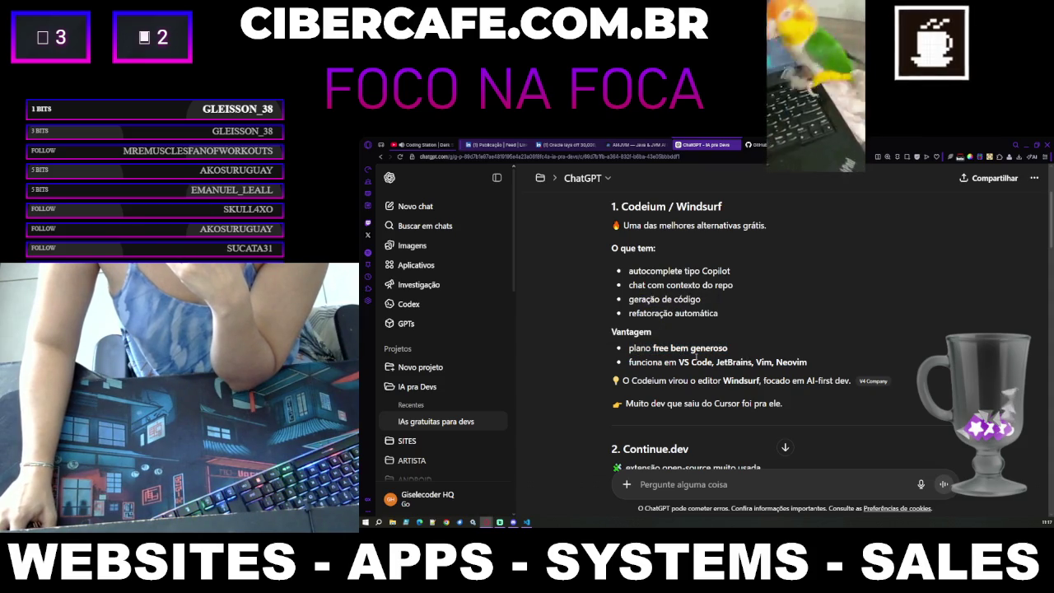
pyautogui.scroll(-5, 783, 329)
# Scroll down through ChatGPT's answer on free Cursor-style alternatives.
pyautogui.moveTo(623, 267)
pyautogui.mouseDown()
pyautogui.moveTo(690, 268)
pyautogui.moveTo(723, 282)
pyautogui.mouseUp()
pyautogui.scroll(-6, 723, 282)
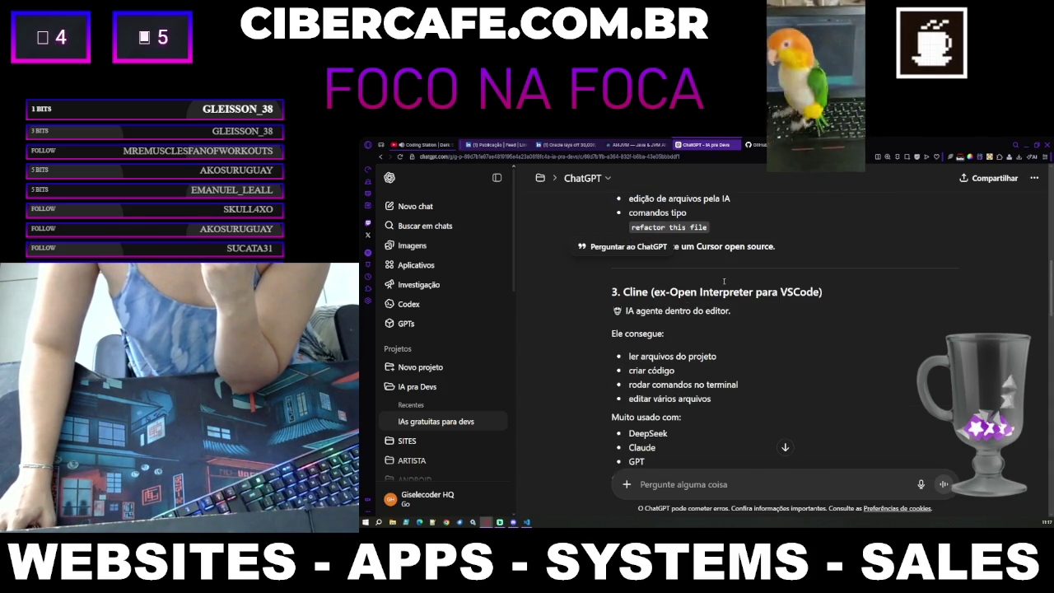
pyautogui.click(830, 333)
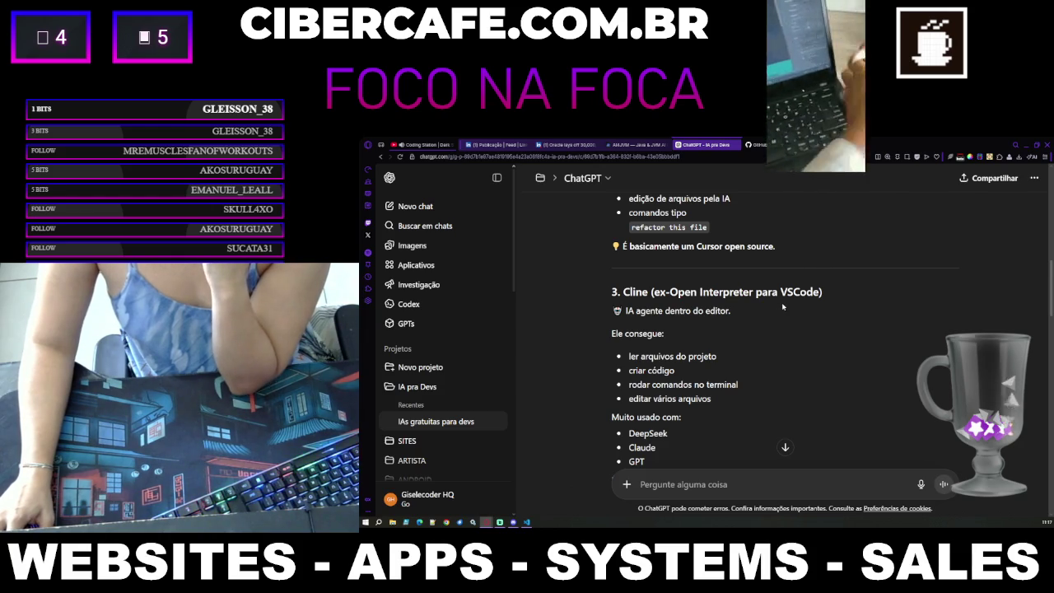
pyautogui.scroll(-4, 782, 305)
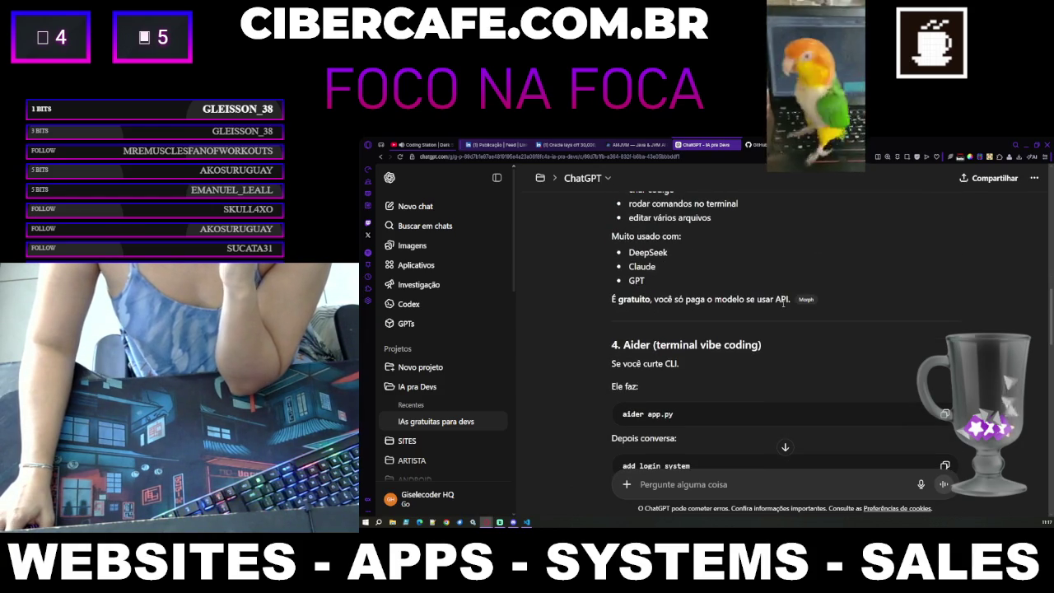
pyautogui.scroll(-2, 783, 303)
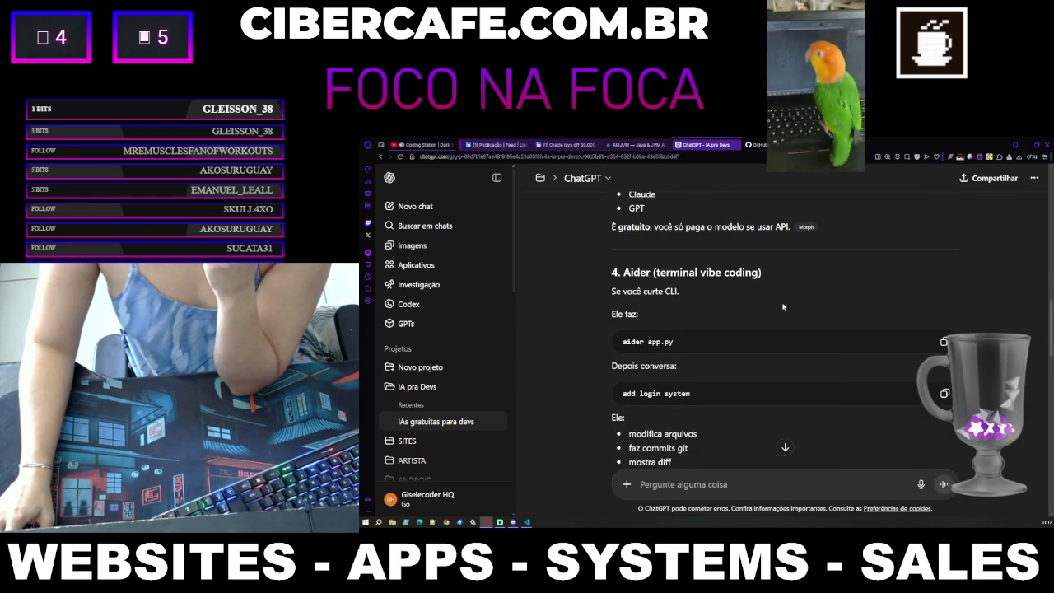
pyautogui.scroll(-5, 783, 307)
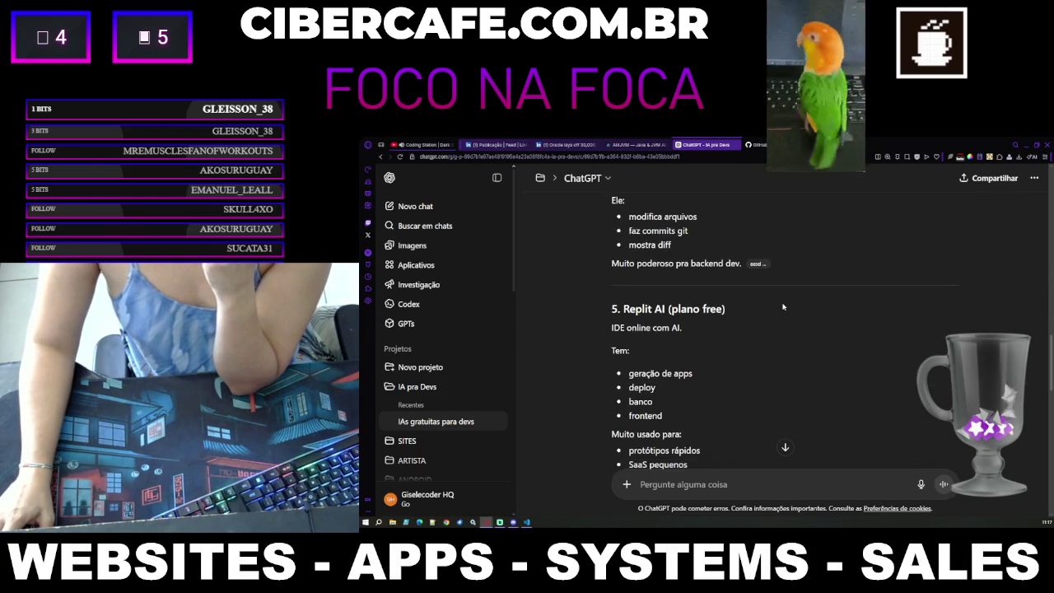
pyautogui.scroll(-5, 783, 307)
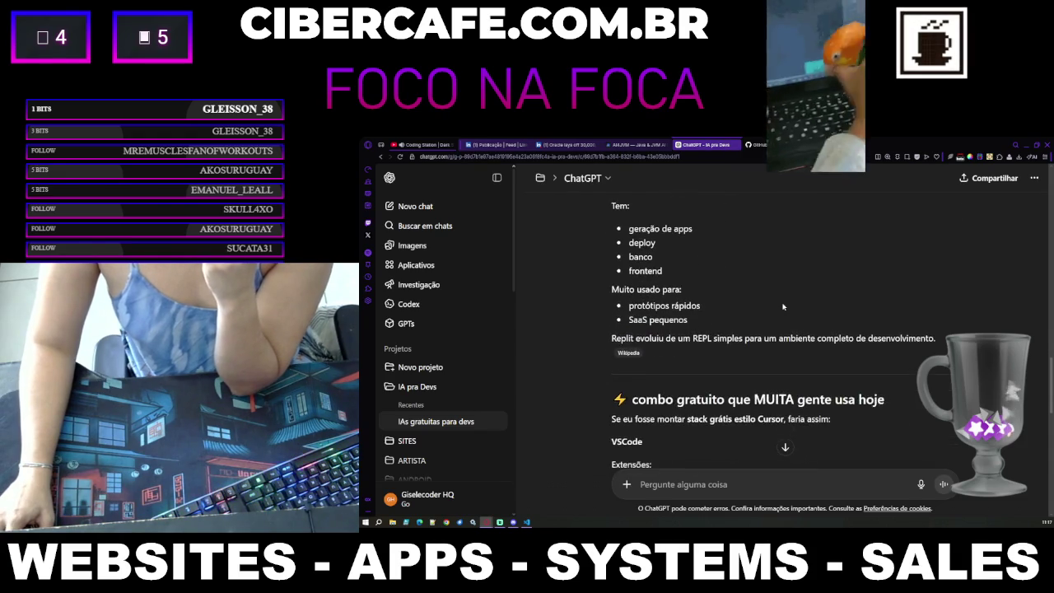
pyautogui.scroll(-2, 783, 307)
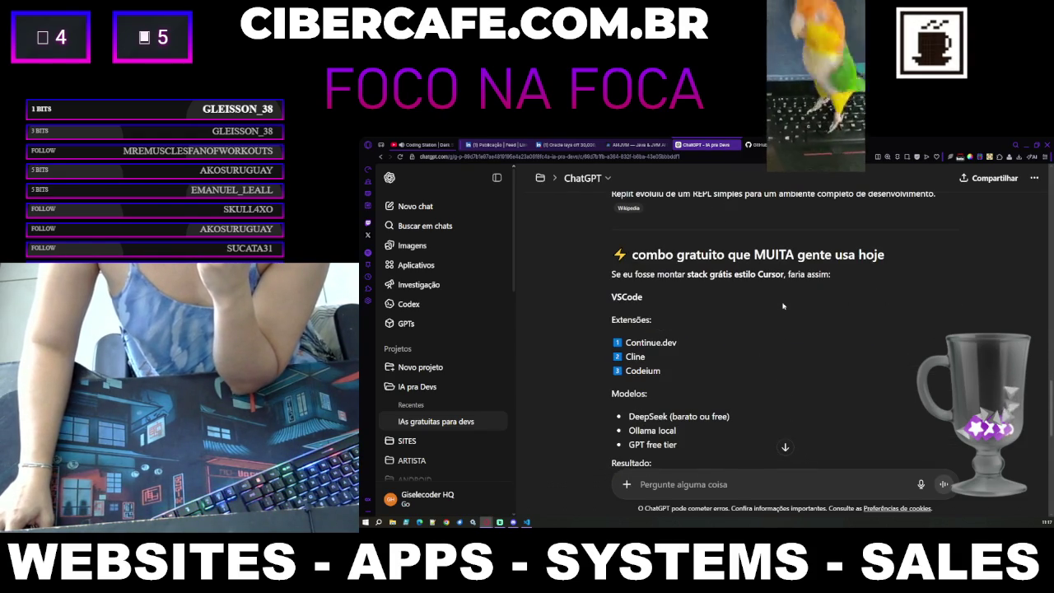
pyautogui.scroll(-2, 783, 306)
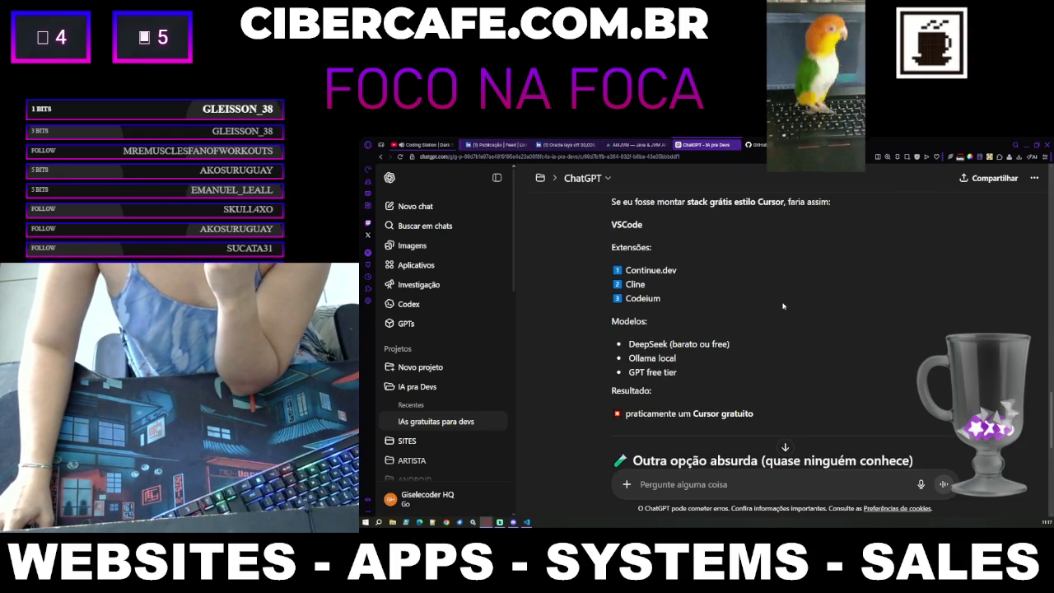
pyautogui.scroll(1, 783, 306)
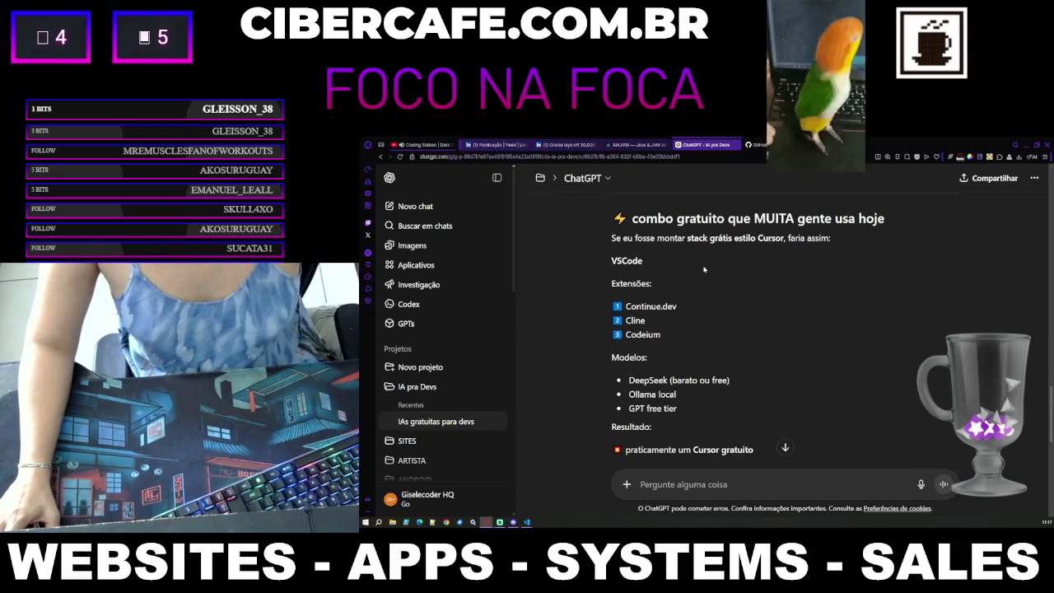
# Zoom in and highlight the 'Se eu fosse montar' VSCode setup and its recommended extensions.
pyautogui.hotkey('ctrl', '+')
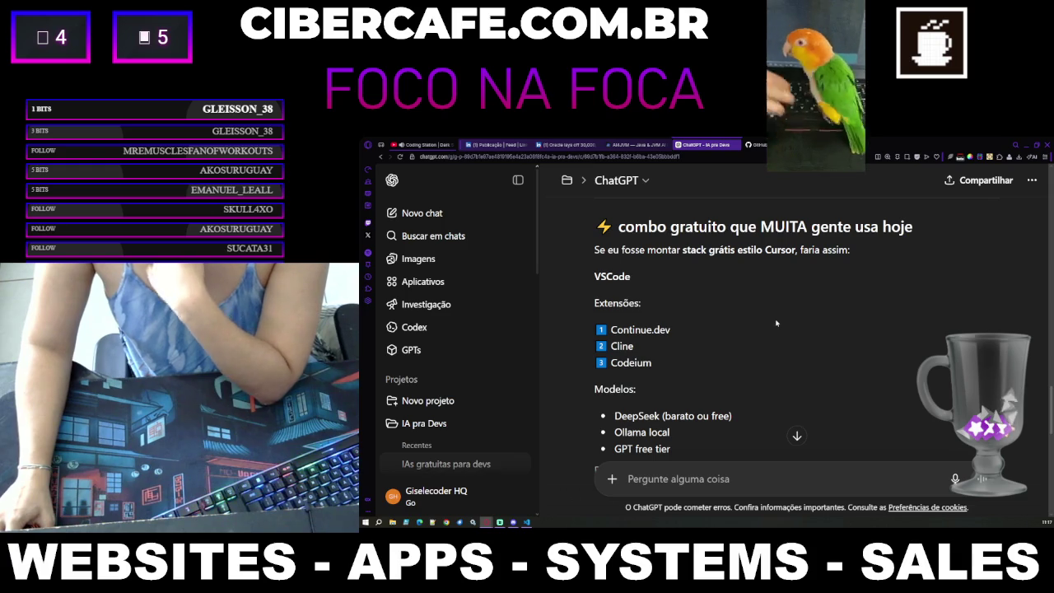
pyautogui.moveTo(591, 250)
pyautogui.mouseDown()
pyautogui.moveTo(689, 264)
pyautogui.moveTo(777, 251)
pyautogui.moveTo(860, 257)
pyautogui.moveTo(870, 282)
pyautogui.mouseUp()
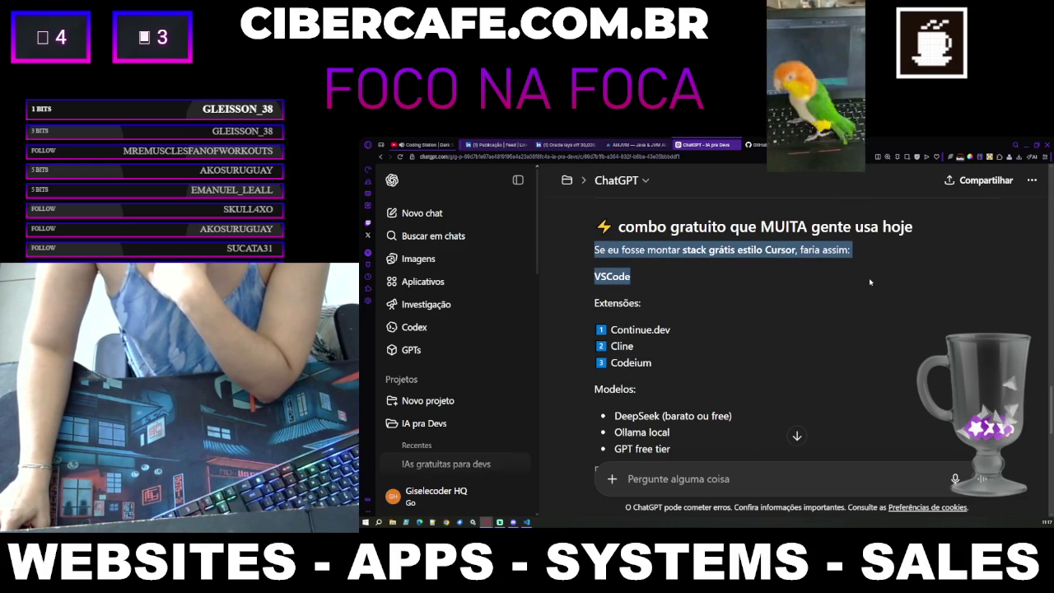
pyautogui.moveTo(869, 282); pyautogui.dragTo(854, 362)
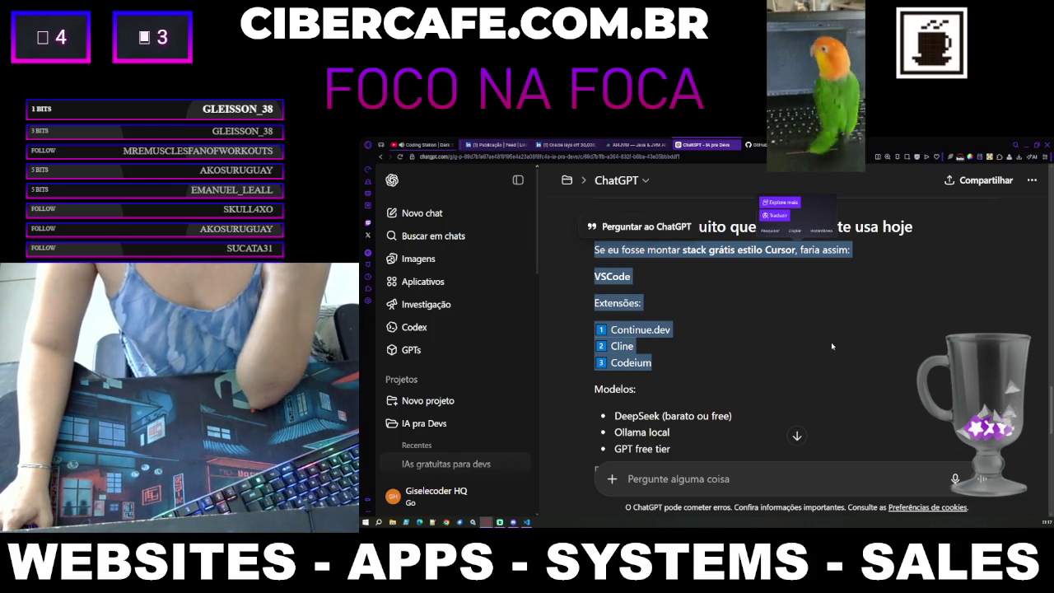
pyautogui.scroll(1, 831, 342)
pyautogui.scroll(-1, 831, 342)
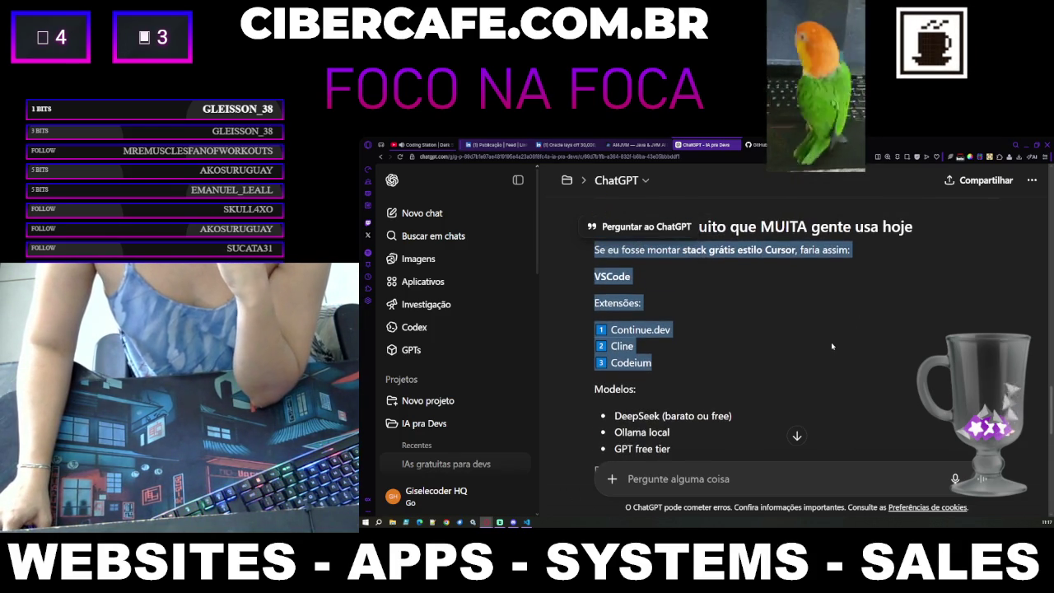
pyautogui.scroll(-1, 831, 342)
pyautogui.scroll(1, 831, 344)
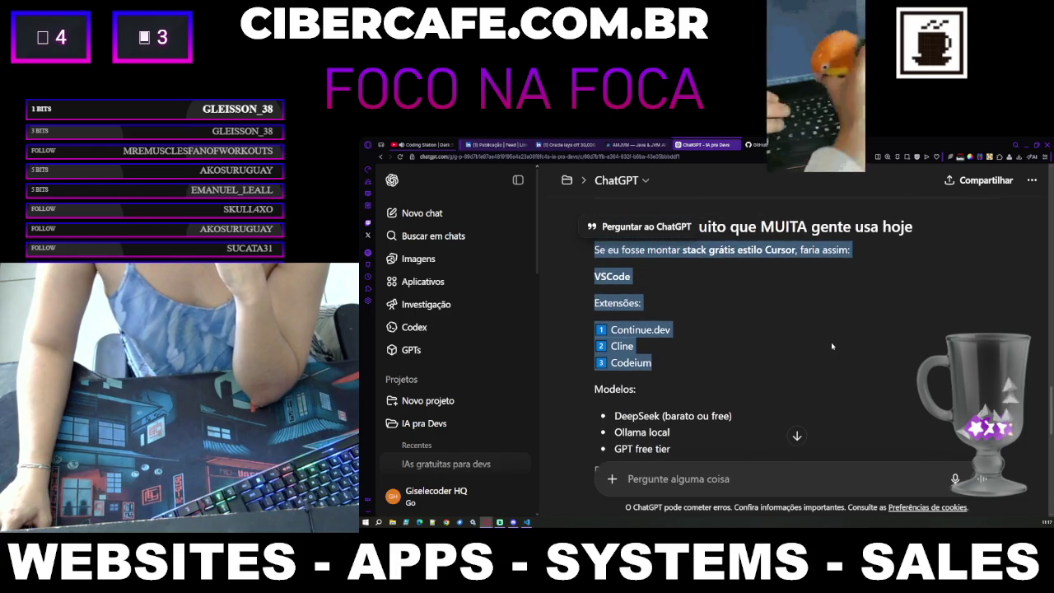
# Highlight the Cline, Codeium and DeepSeek entries and the free combo section, then go to GitHub.
pyautogui.hotkey('ctrl', '-')
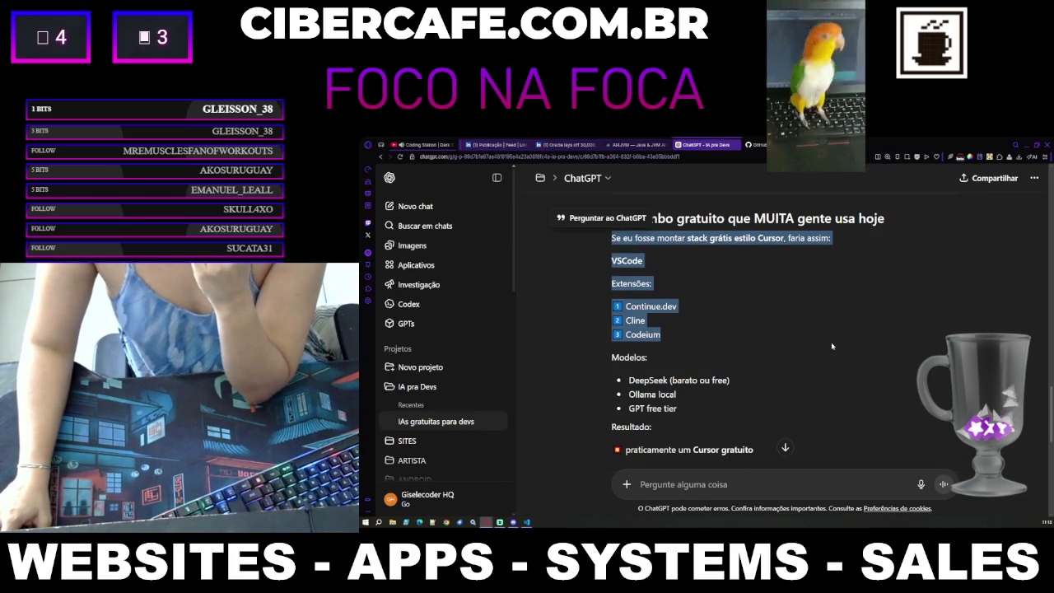
pyautogui.scroll(-1, 831, 342)
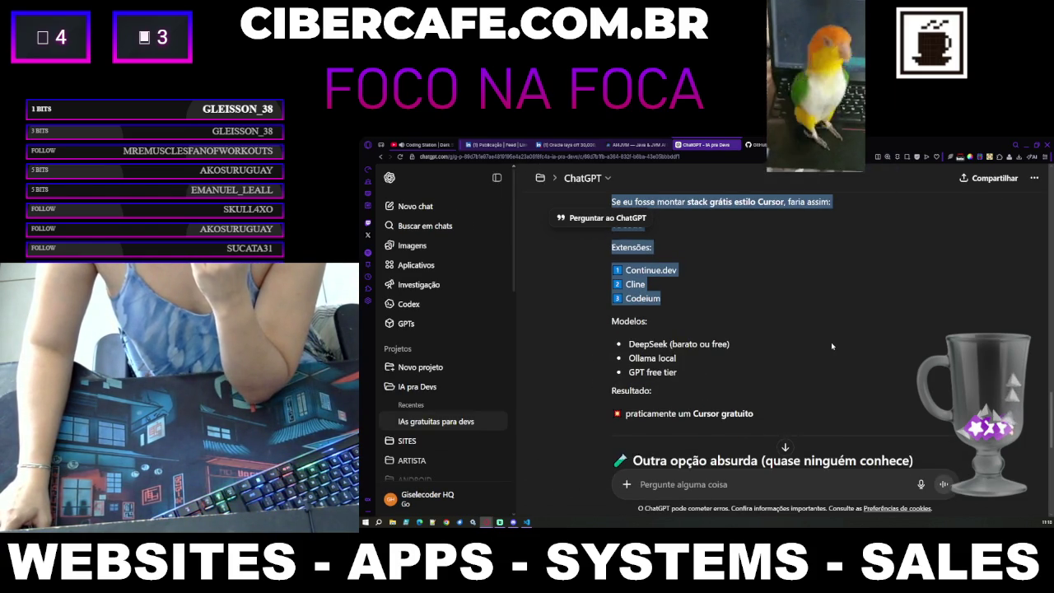
pyautogui.scroll(1, 830, 341)
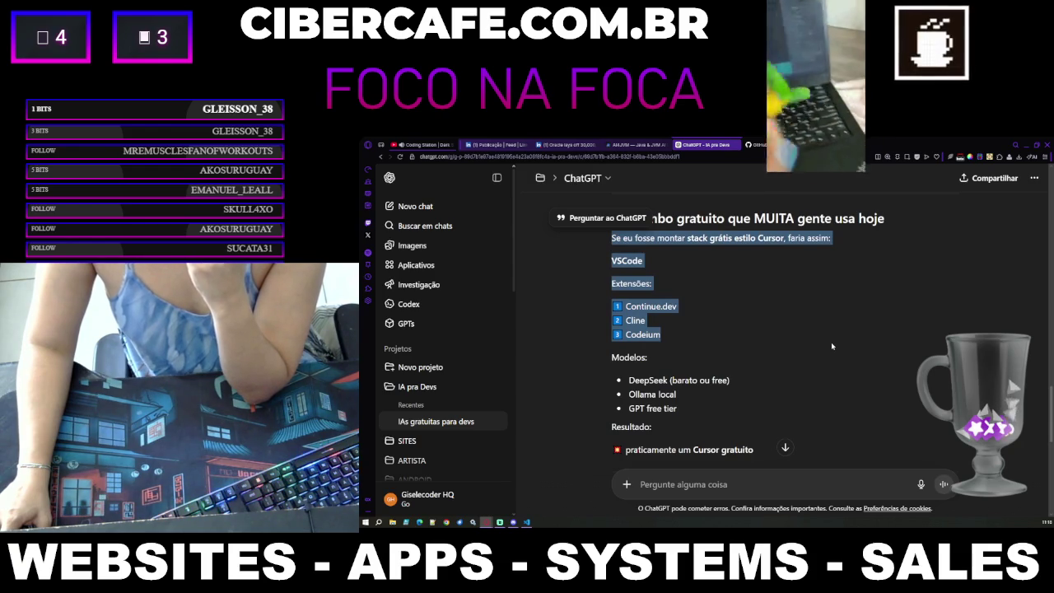
pyautogui.click(616, 237)
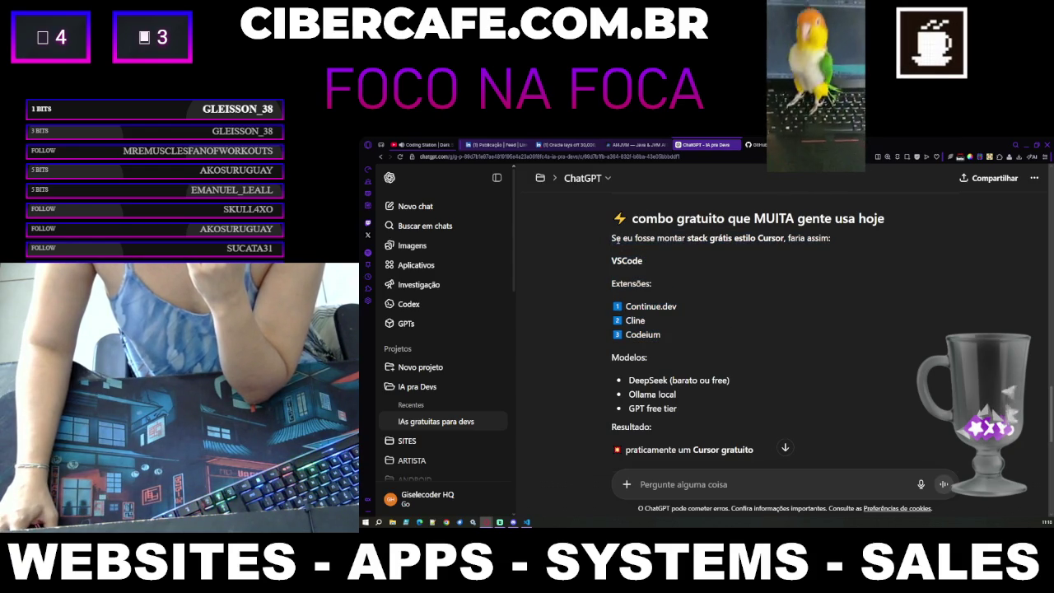
pyautogui.moveTo(610, 315)
pyautogui.mouseDown()
pyautogui.moveTo(669, 306)
pyautogui.moveTo(651, 324)
pyautogui.moveTo(688, 340)
pyautogui.mouseUp()
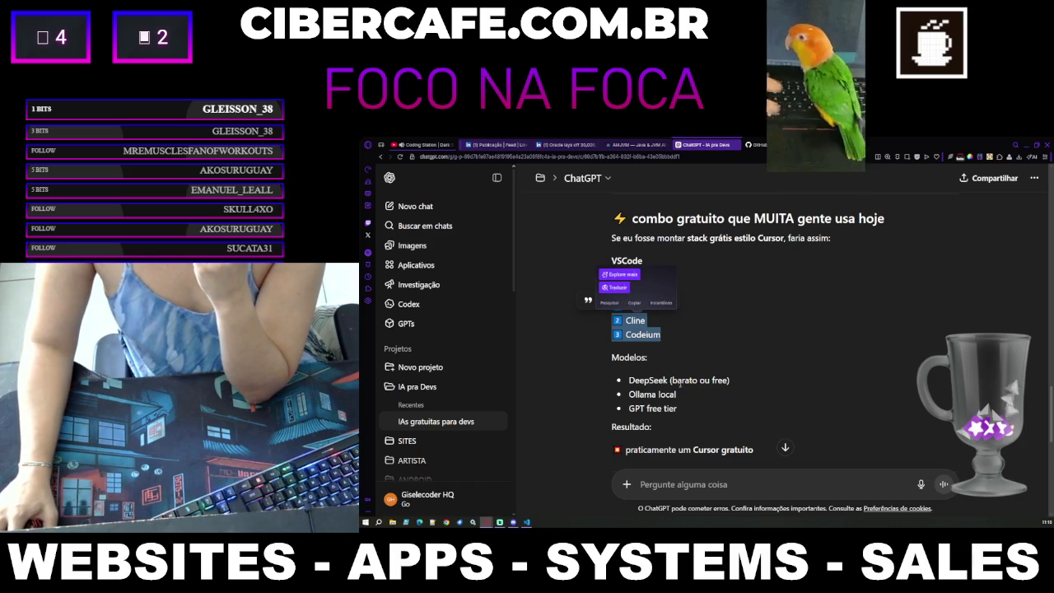
pyautogui.moveTo(610, 383)
pyautogui.mouseDown()
pyautogui.moveTo(731, 381)
pyautogui.moveTo(744, 415)
pyautogui.mouseUp()
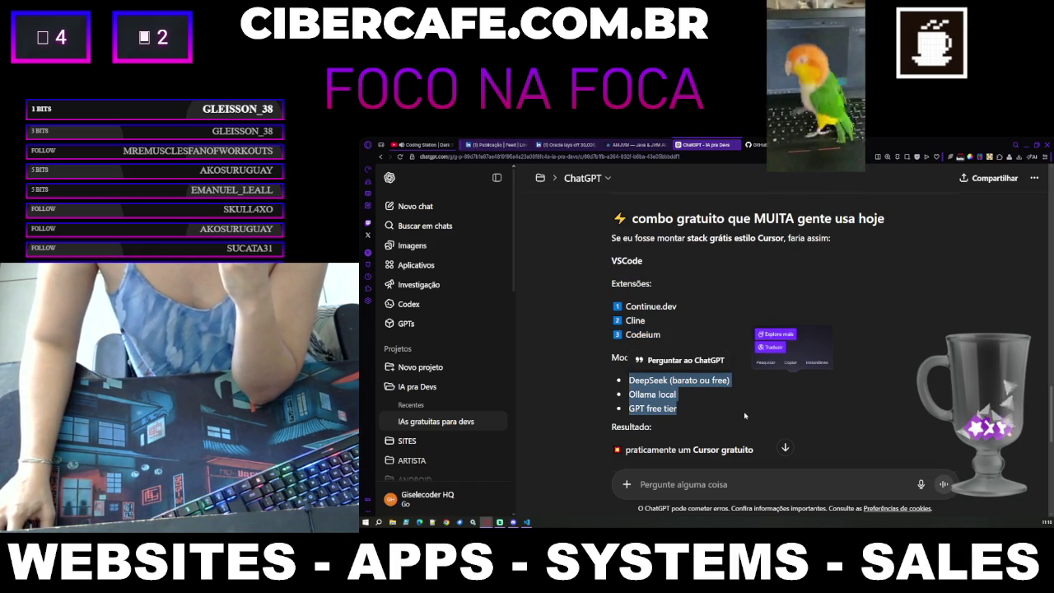
pyautogui.moveTo(611, 218)
pyautogui.mouseDown()
pyautogui.moveTo(736, 424)
pyautogui.moveTo(742, 418)
pyautogui.mouseUp()
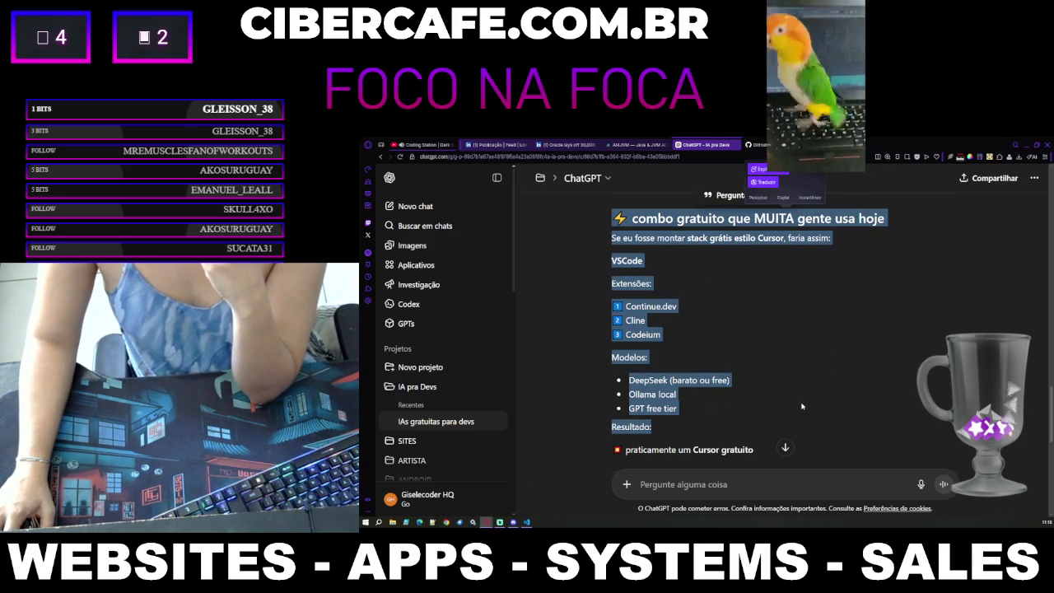
pyautogui.scroll(-3, 802, 405)
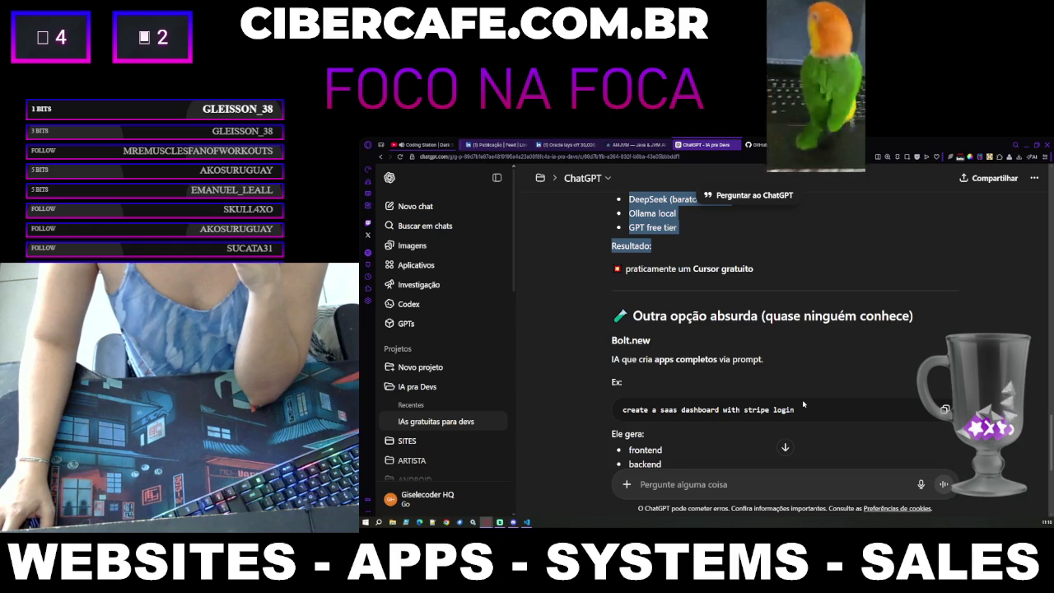
pyautogui.scroll(3, 802, 405)
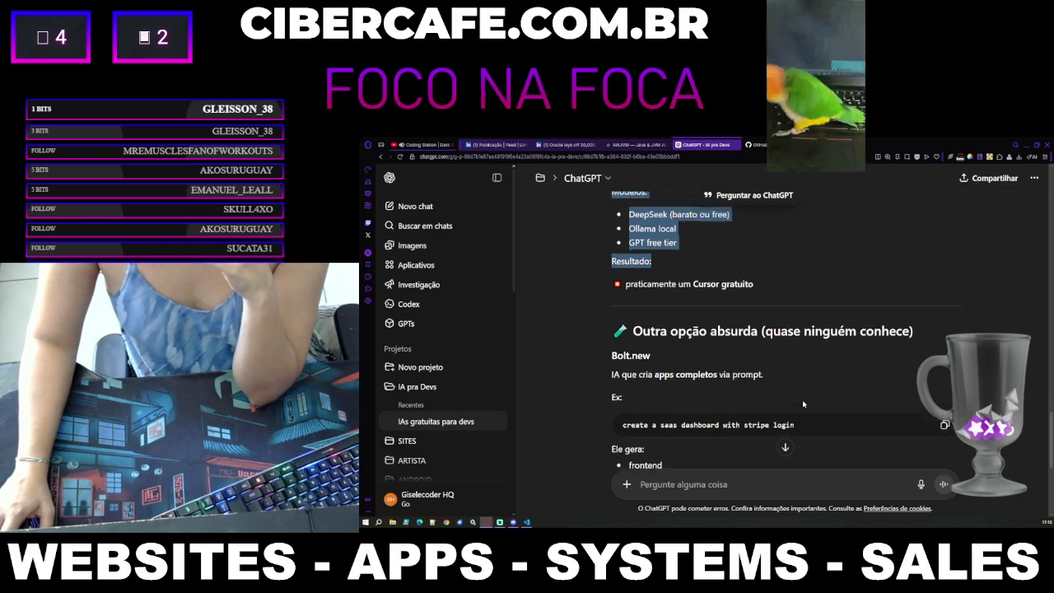
pyautogui.click(807, 398)
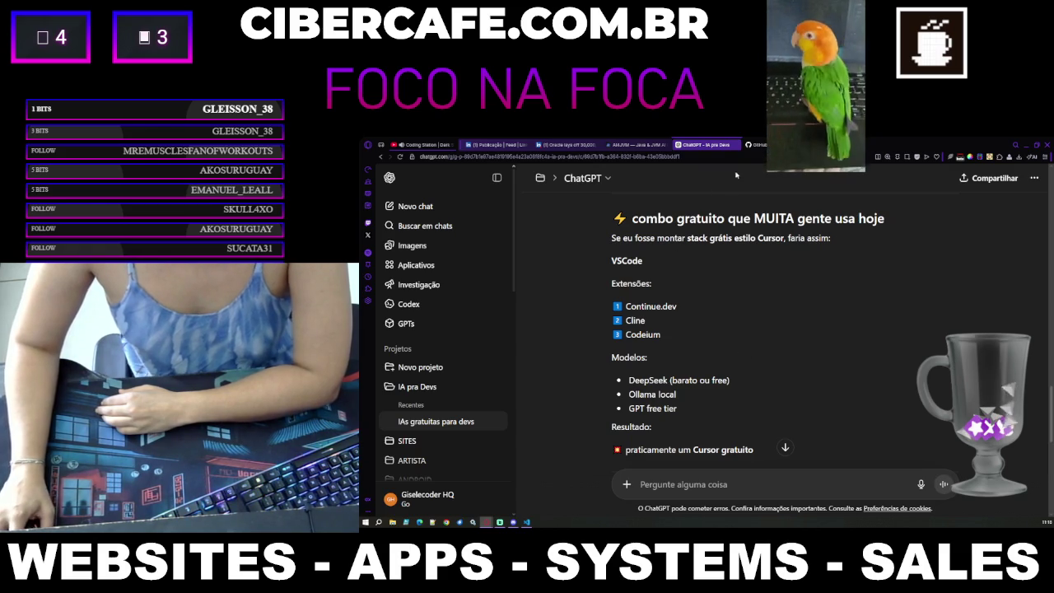
pyautogui.click(759, 146)
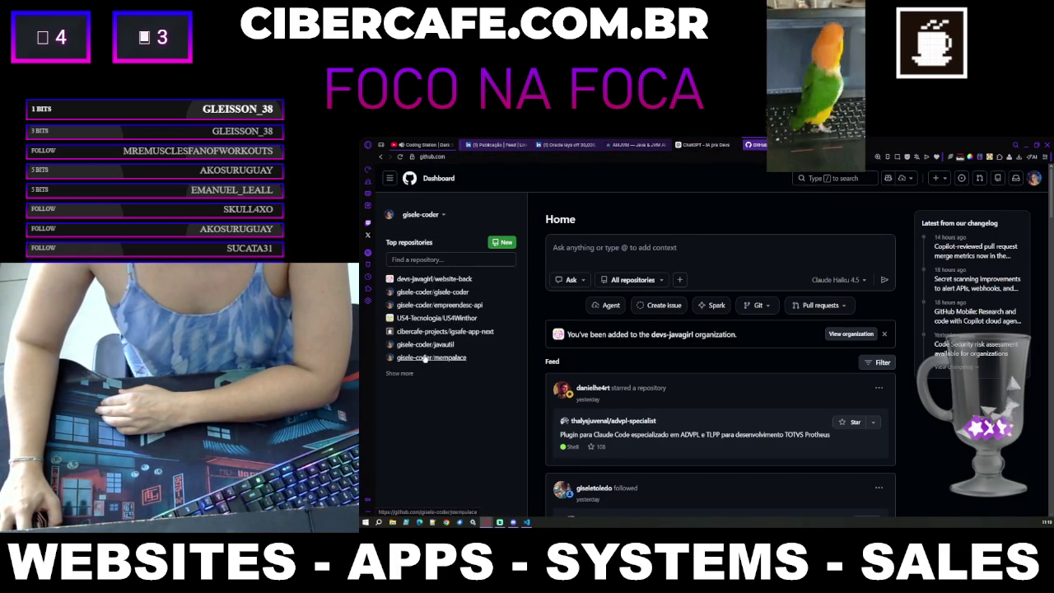
# Open the mempalace repository from the GitHub dashboard and scroll to its README.
pyautogui.click(673, 305)
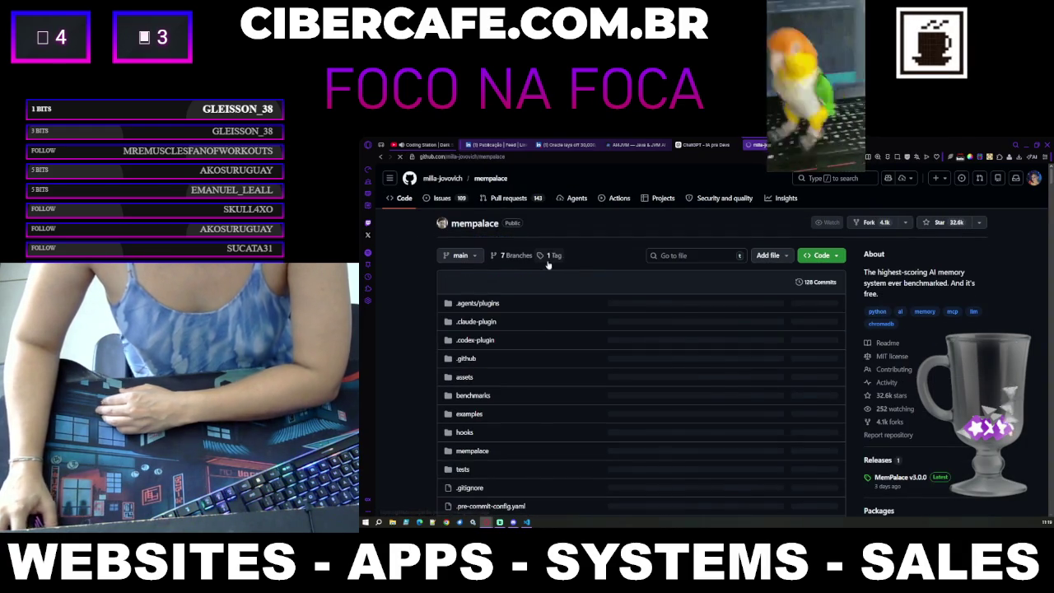
pyautogui.click(503, 157)
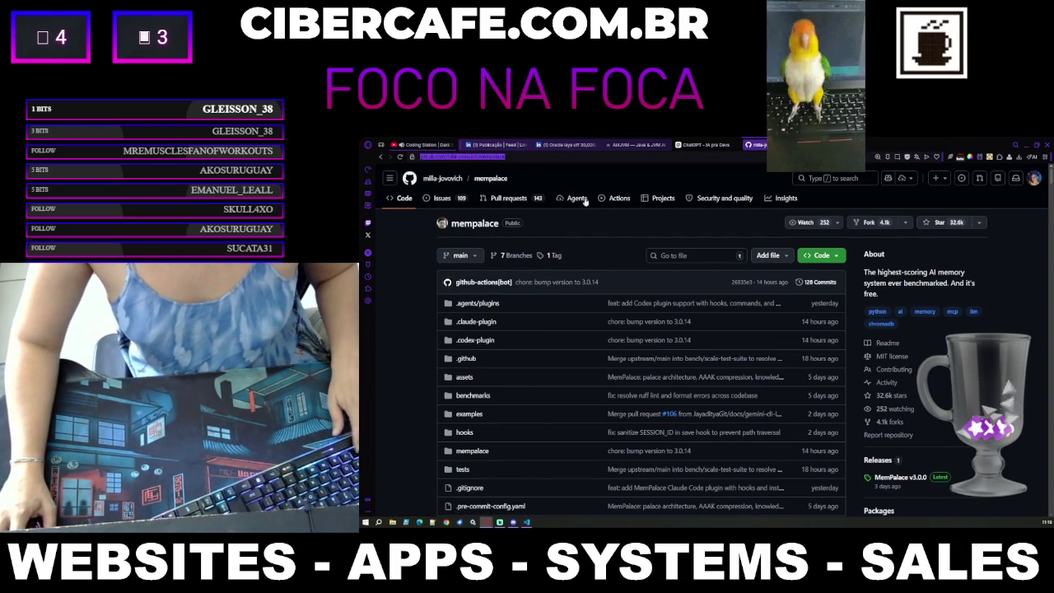
pyautogui.scroll(-2, 782, 372)
pyautogui.scroll(-6, 782, 372)
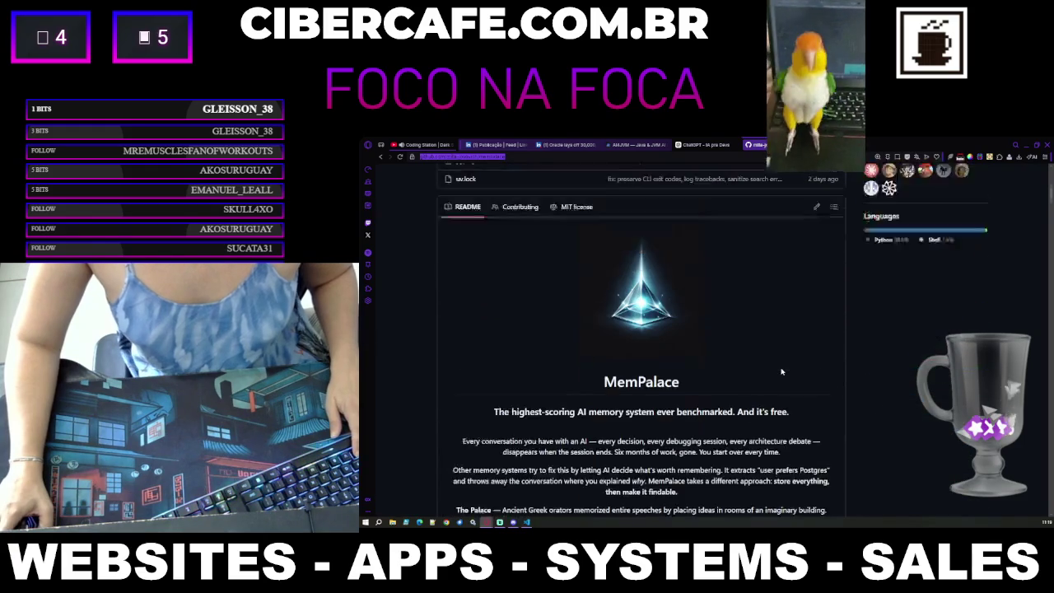
pyautogui.scroll(1, 780, 361)
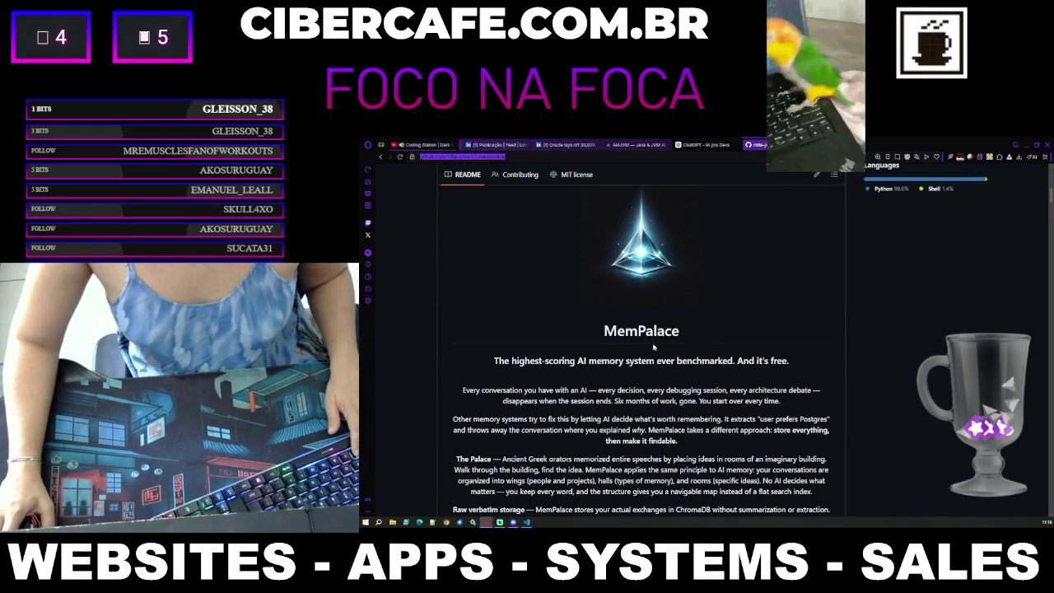
# Zoom the README for reading and highlight the MemPalace tagline.
pyautogui.hotkey('ctrl', '+')
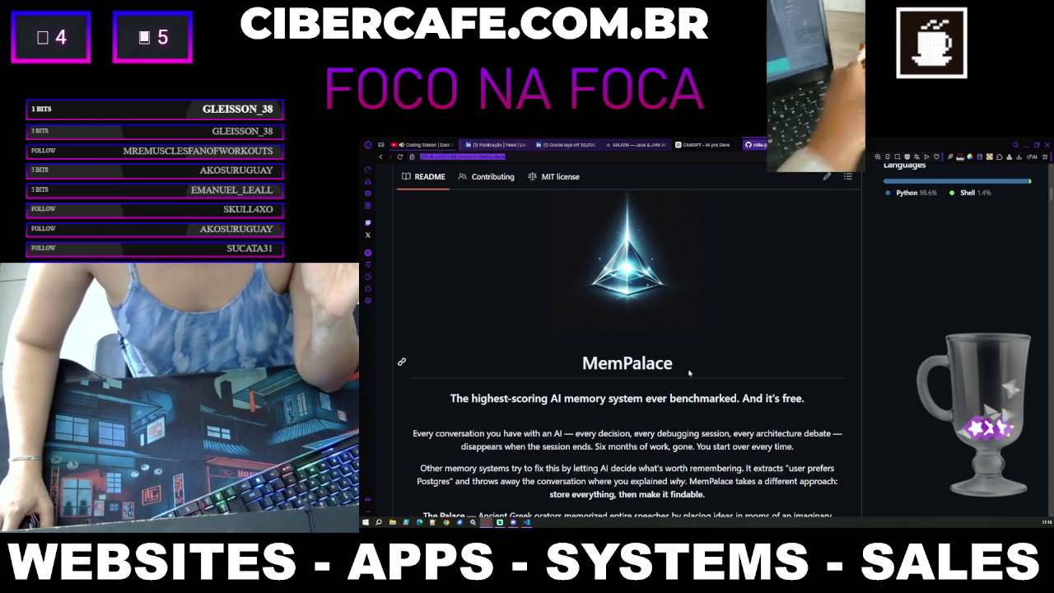
pyautogui.scroll(1, 689, 373)
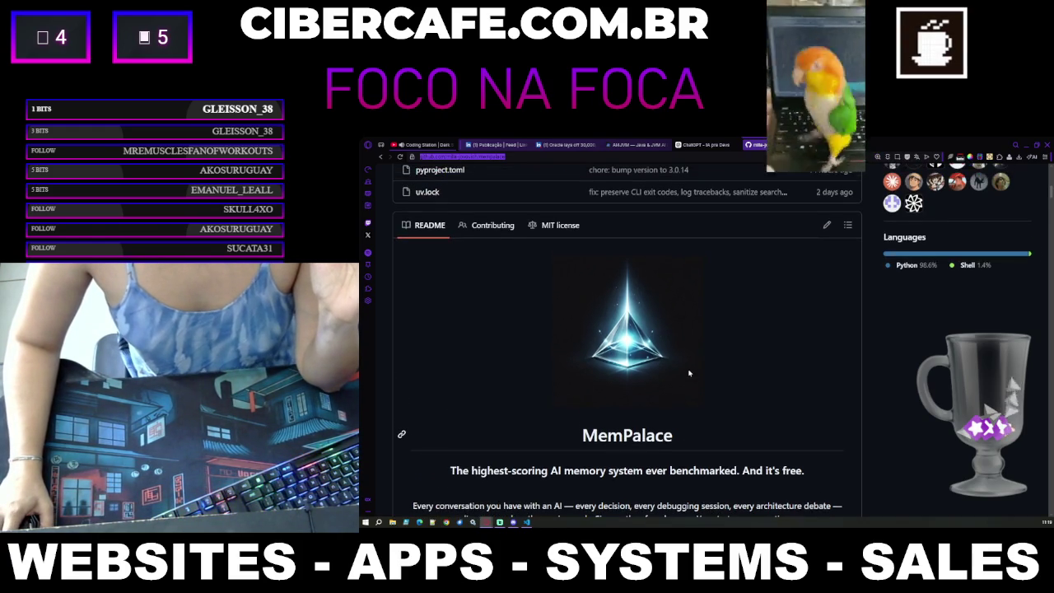
pyautogui.scroll(2, 689, 373)
pyautogui.scroll(-2, 689, 373)
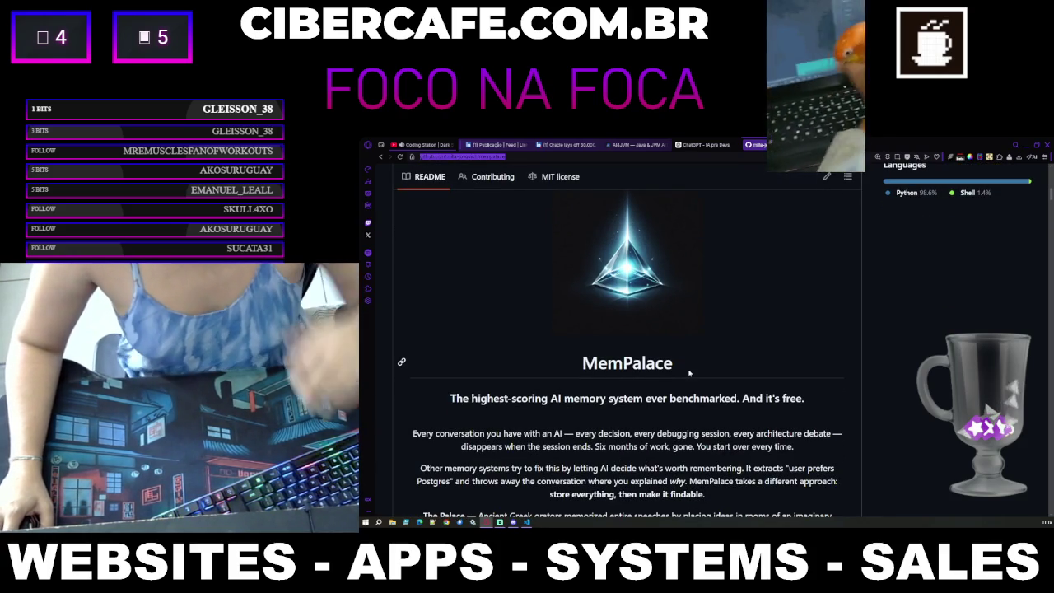
pyautogui.hotkey('ctrl', '-')
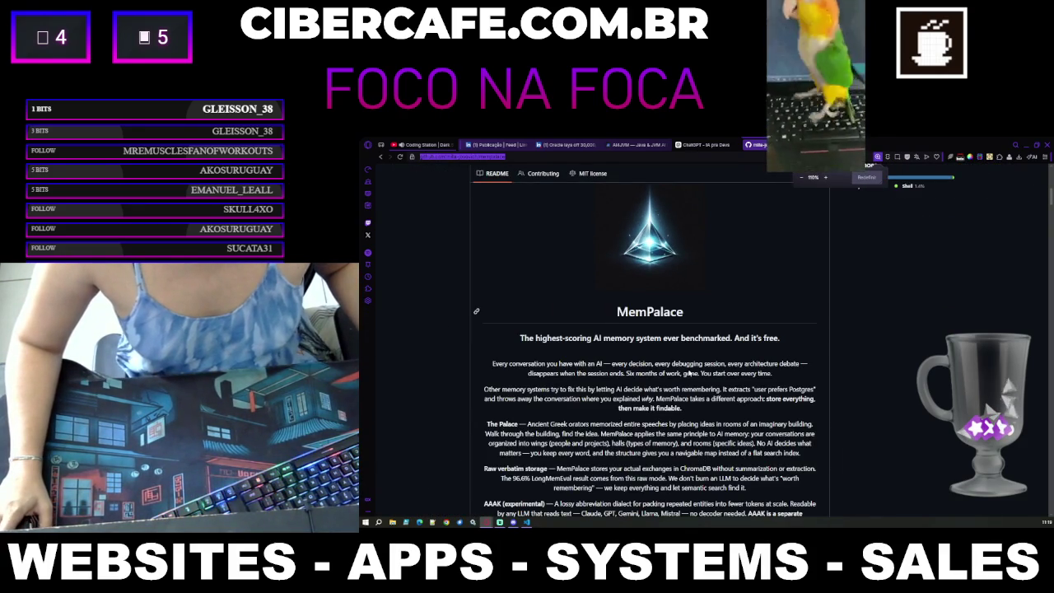
pyautogui.hotkey('ctrl', '+')
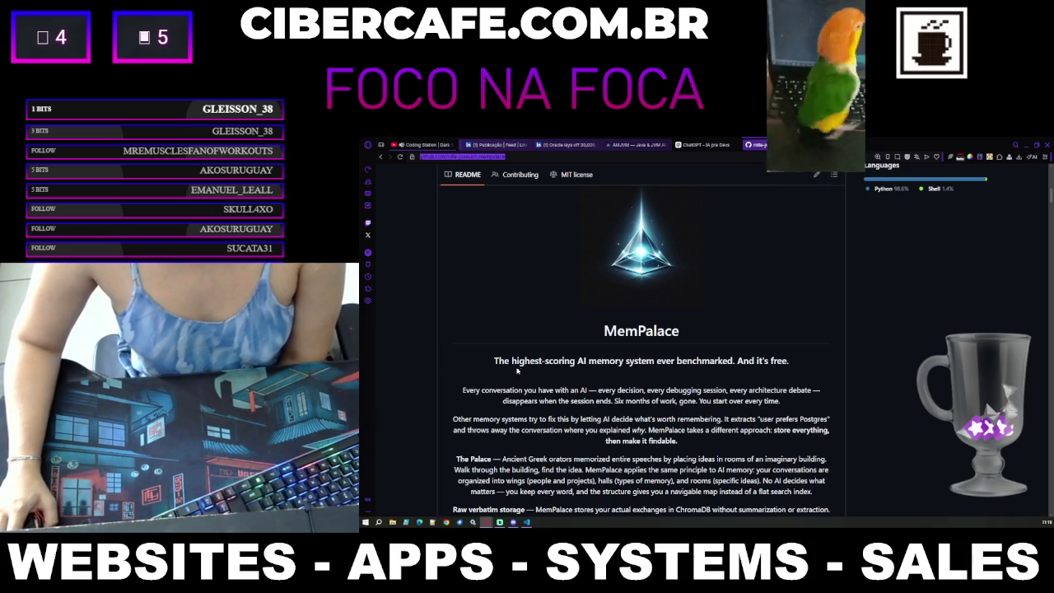
pyautogui.moveTo(494, 363); pyautogui.dragTo(787, 366)
pyautogui.scroll(-2, 797, 368)
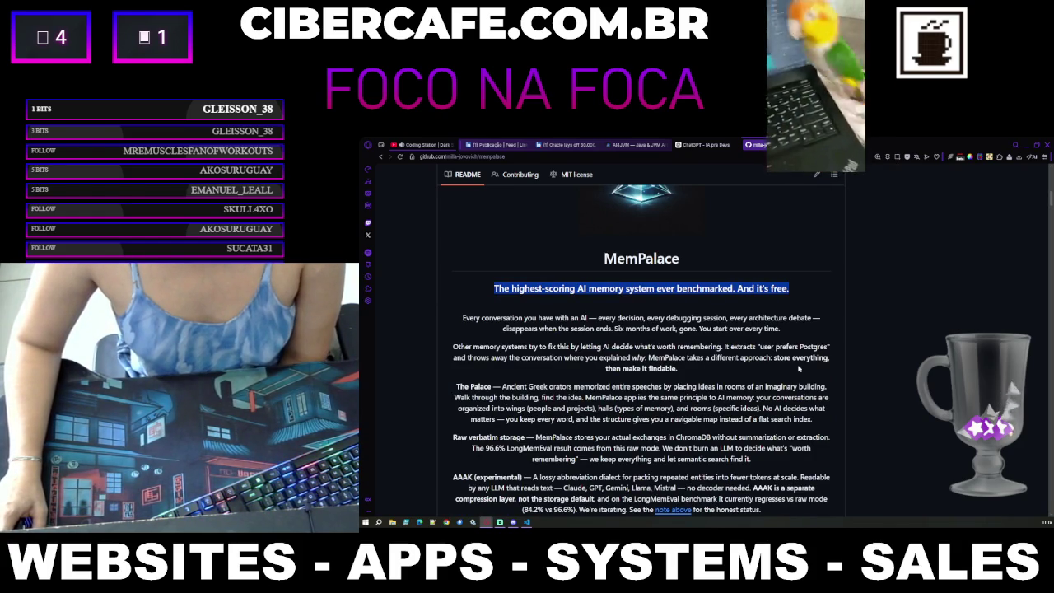
pyautogui.scroll(-3, 798, 368)
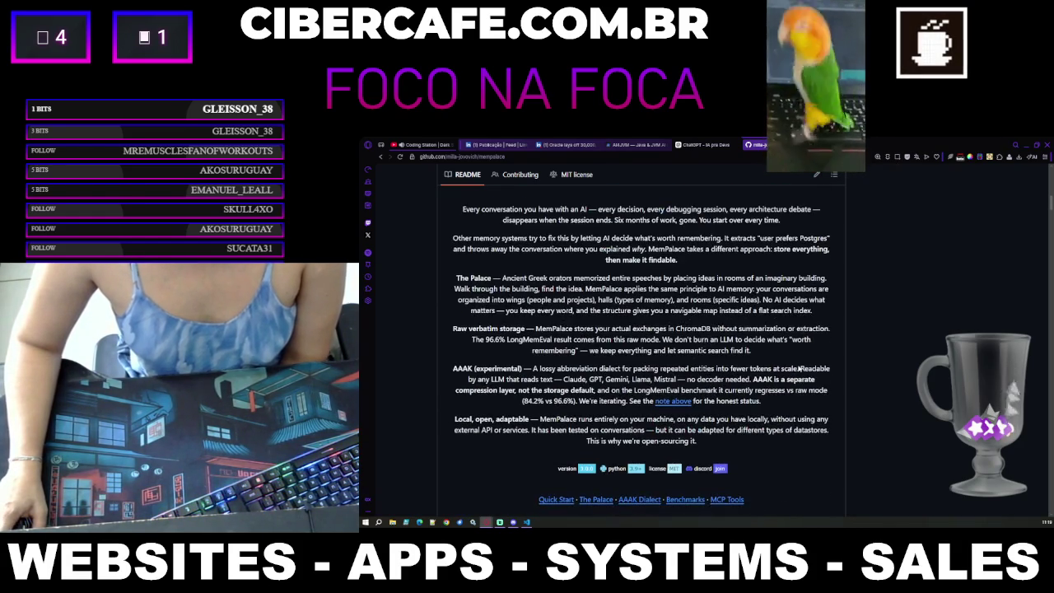
pyautogui.scroll(-6, 798, 367)
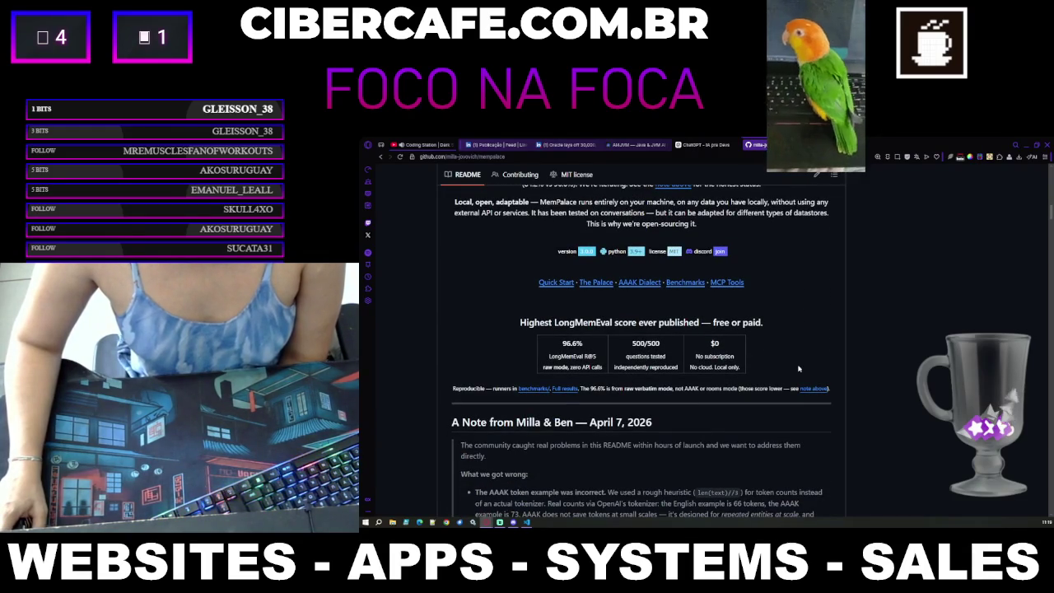
pyautogui.scroll(-7, 798, 367)
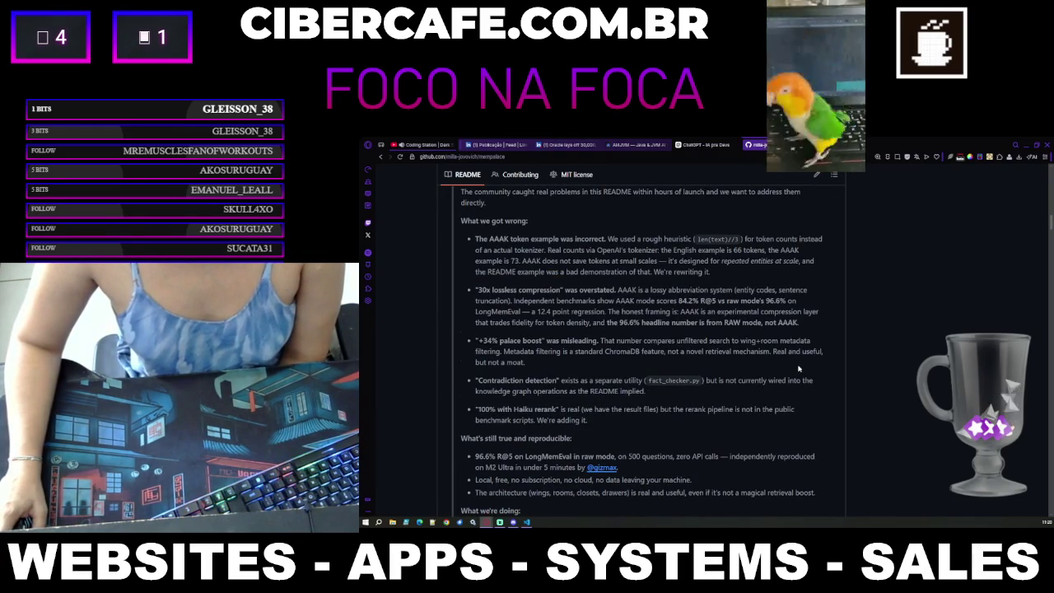
pyautogui.scroll(-10, 798, 368)
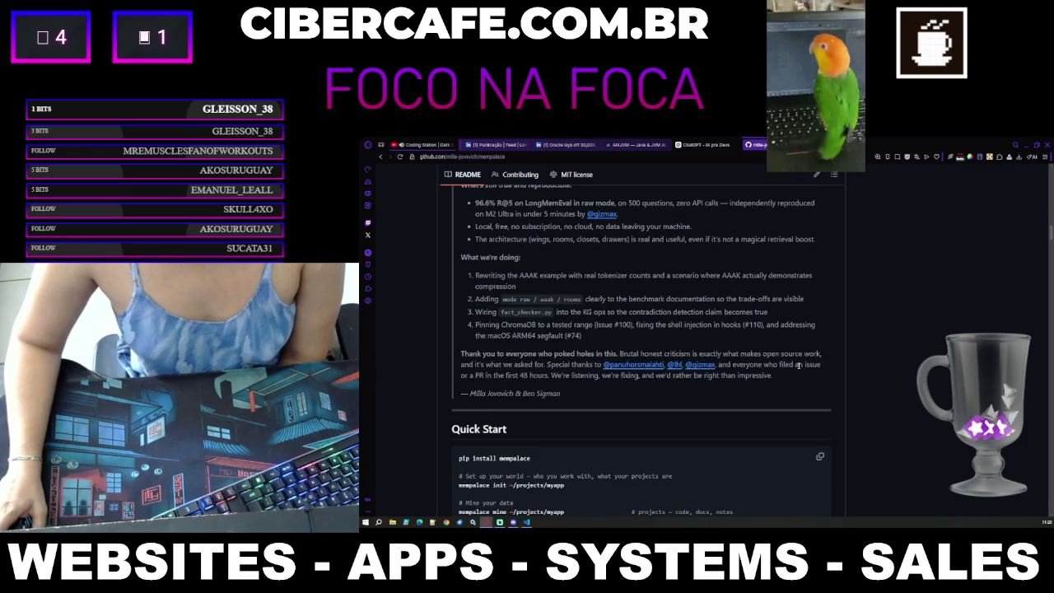
pyautogui.scroll(20, 797, 368)
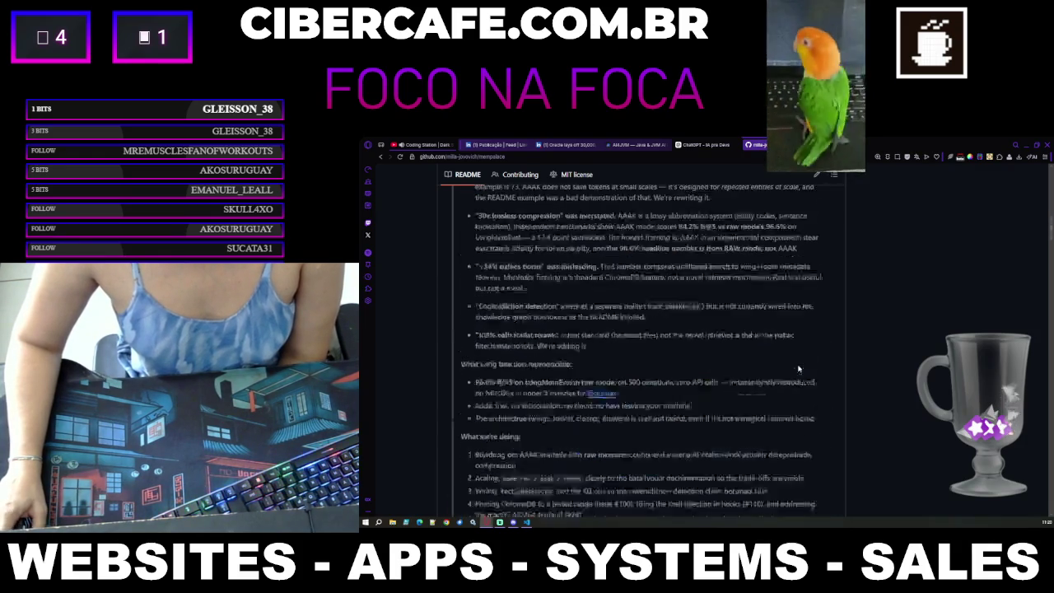
pyautogui.scroll(5, 797, 368)
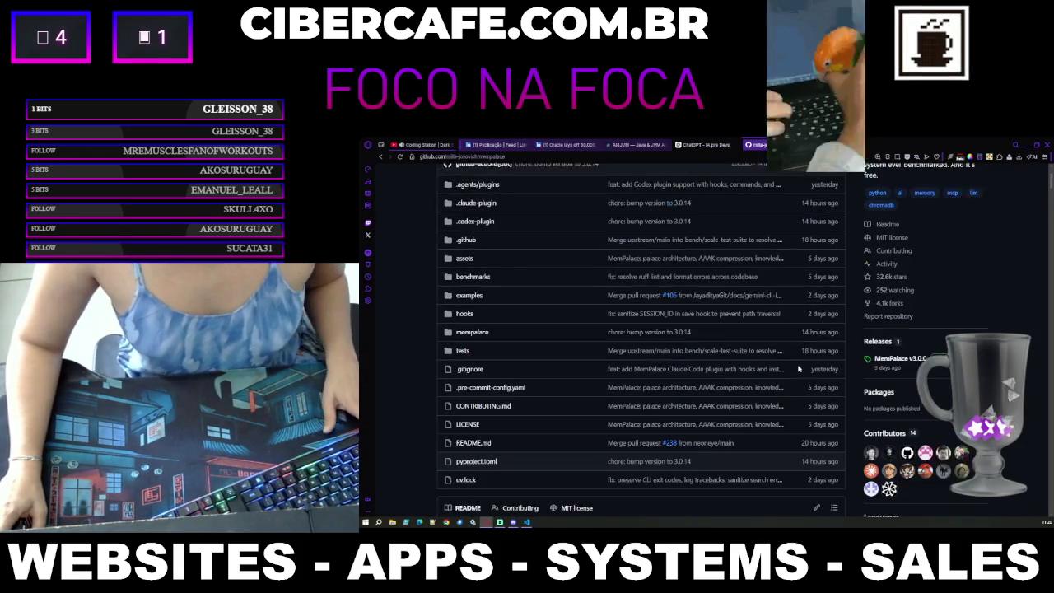
pyautogui.scroll(1, 798, 368)
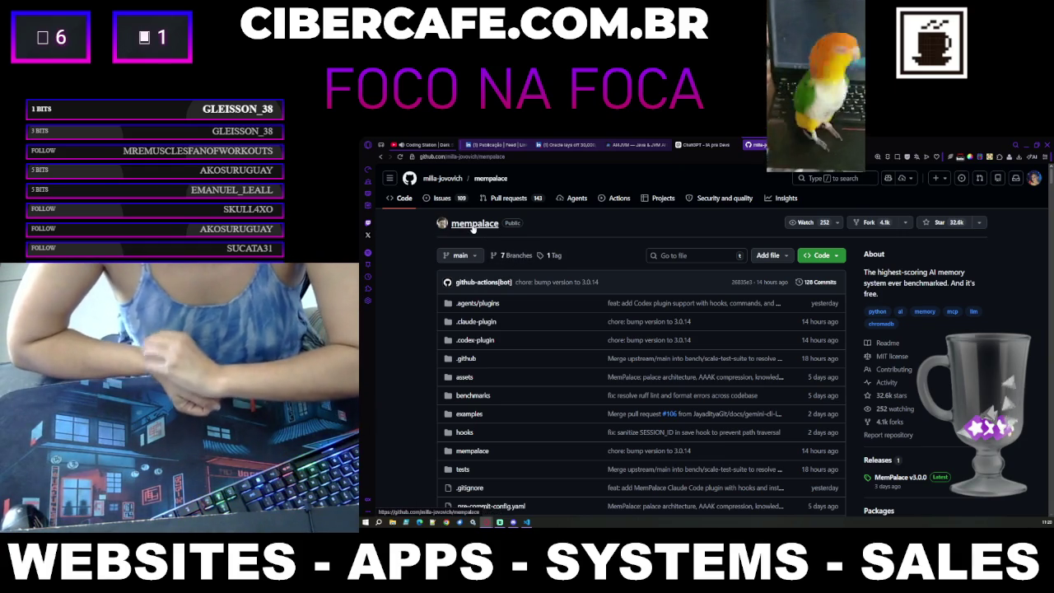
pyautogui.scroll(-2, 688, 353)
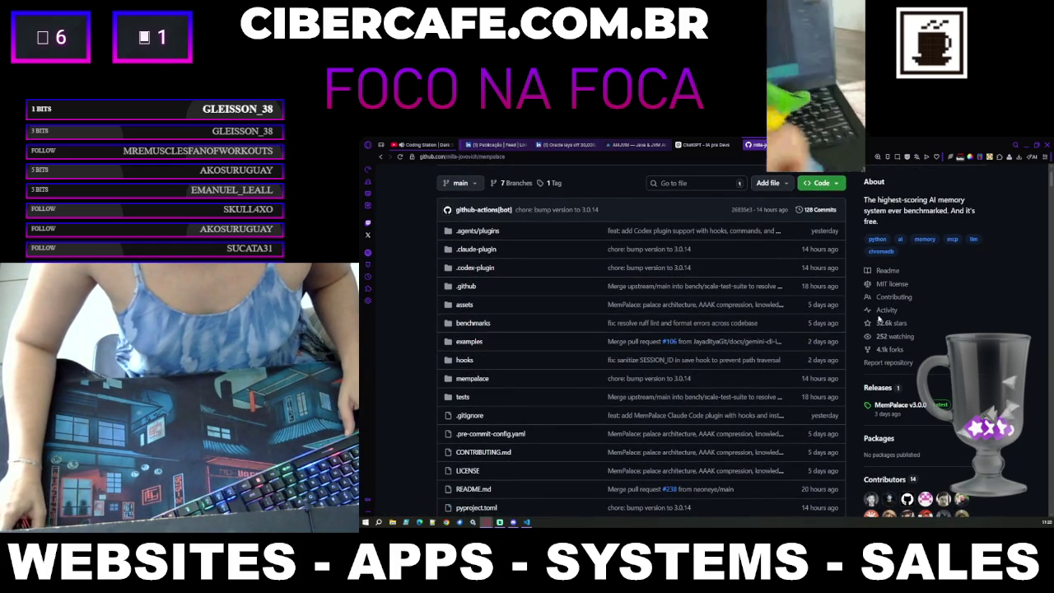
pyautogui.scroll(-8, 688, 352)
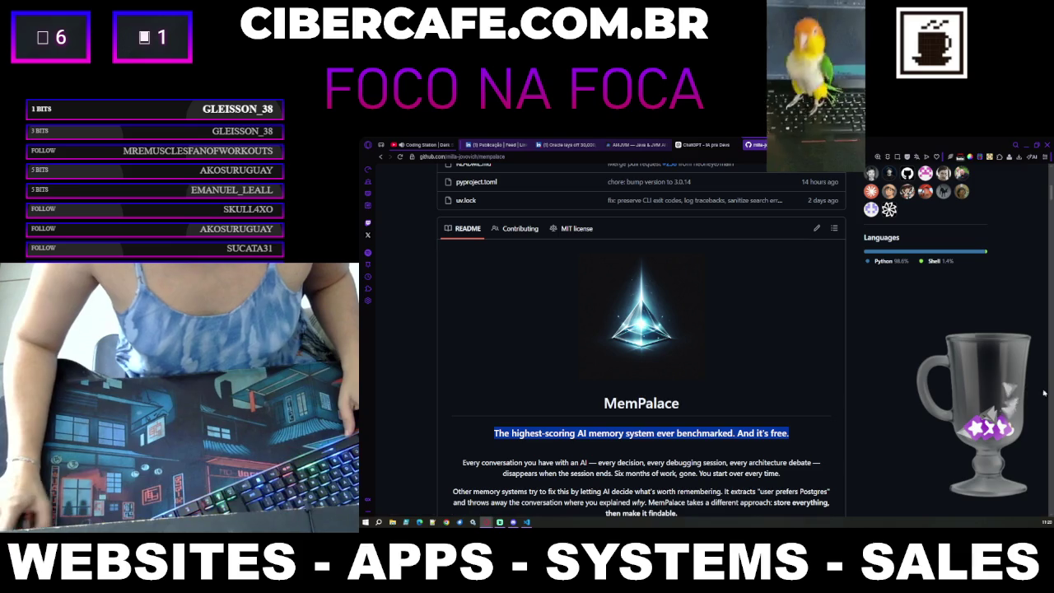
pyautogui.hotkey('alt', 'Tab')
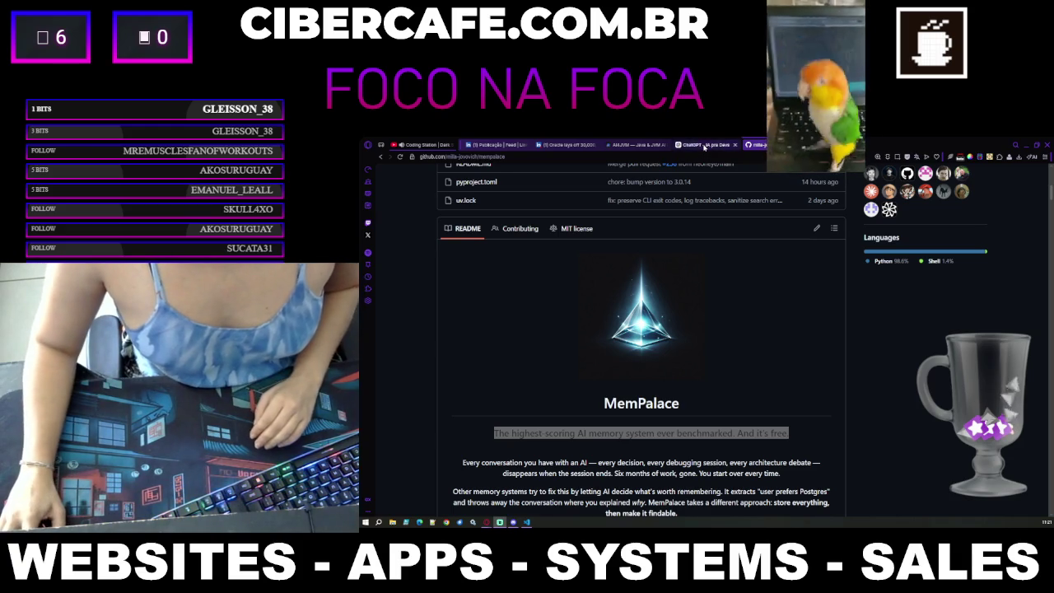
# Return to the ChatGPT conversation about free AI tools and scroll through it.
pyautogui.click(704, 146)
pyautogui.scroll(-3, 751, 346)
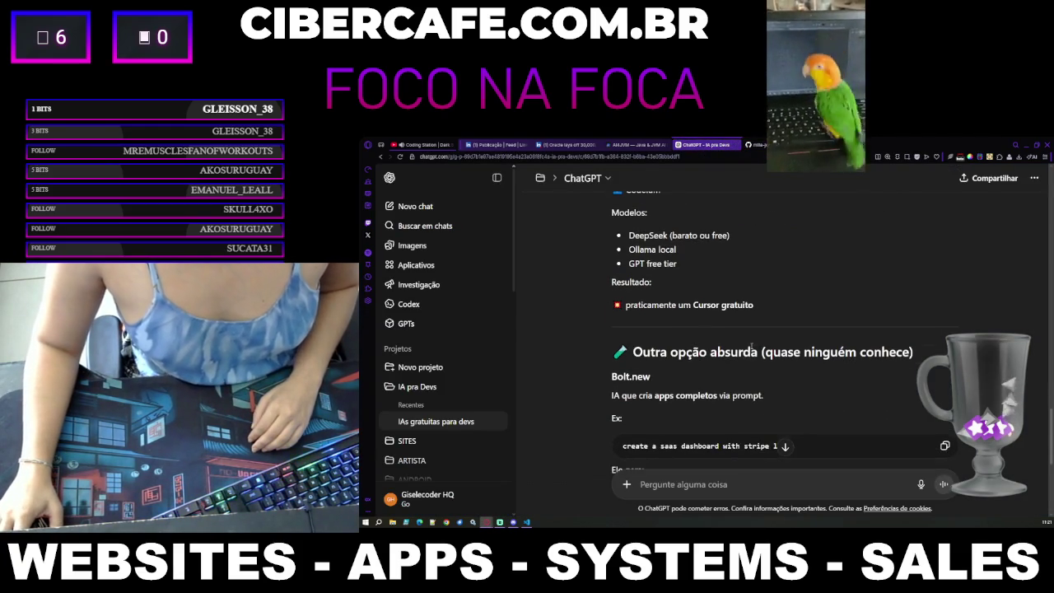
pyautogui.scroll(-3, 791, 378)
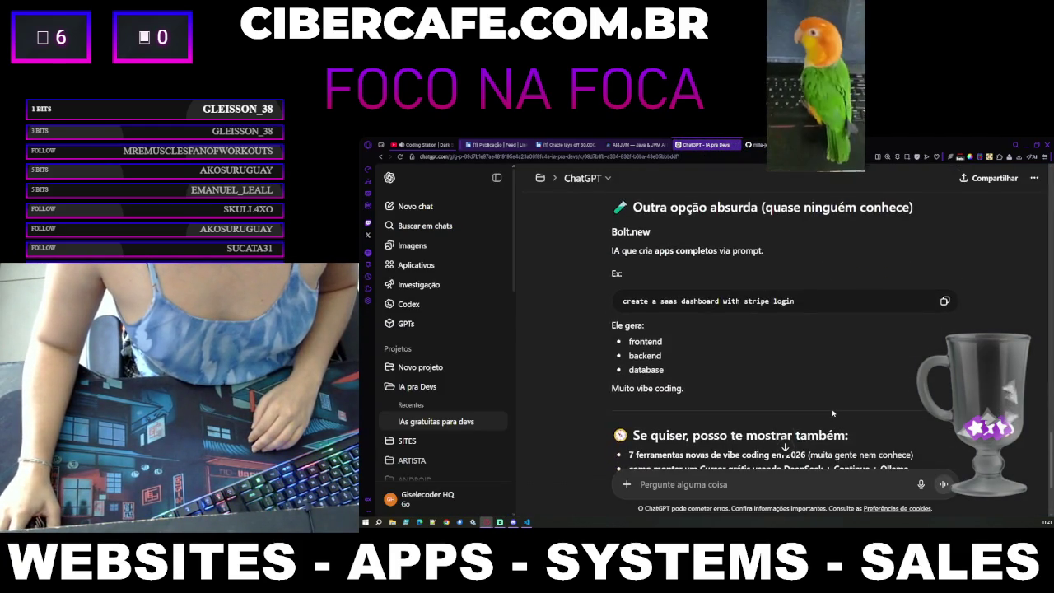
pyautogui.scroll(1, 832, 412)
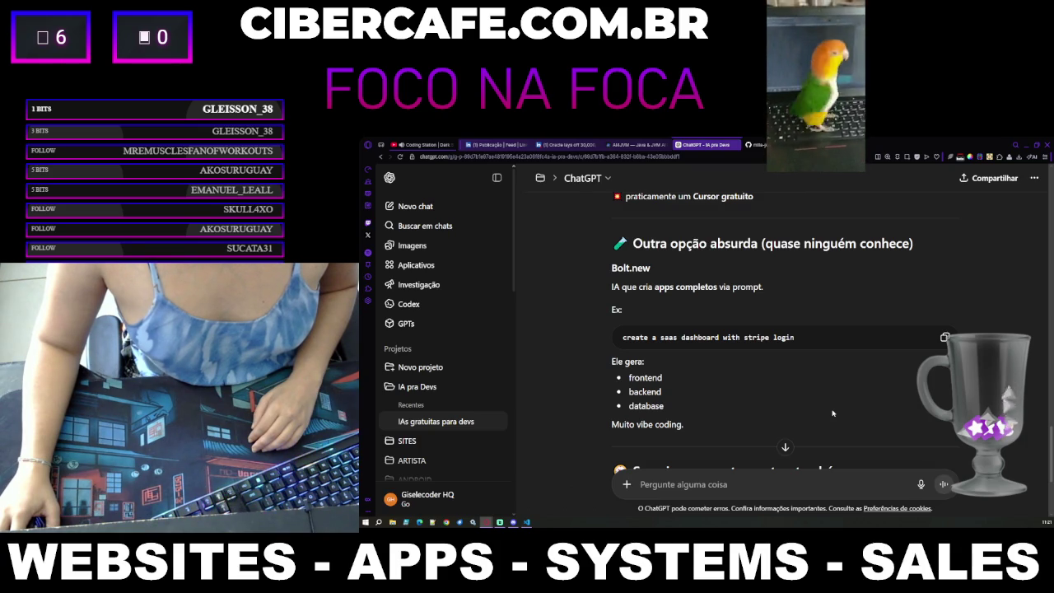
pyautogui.scroll(-4, 832, 413)
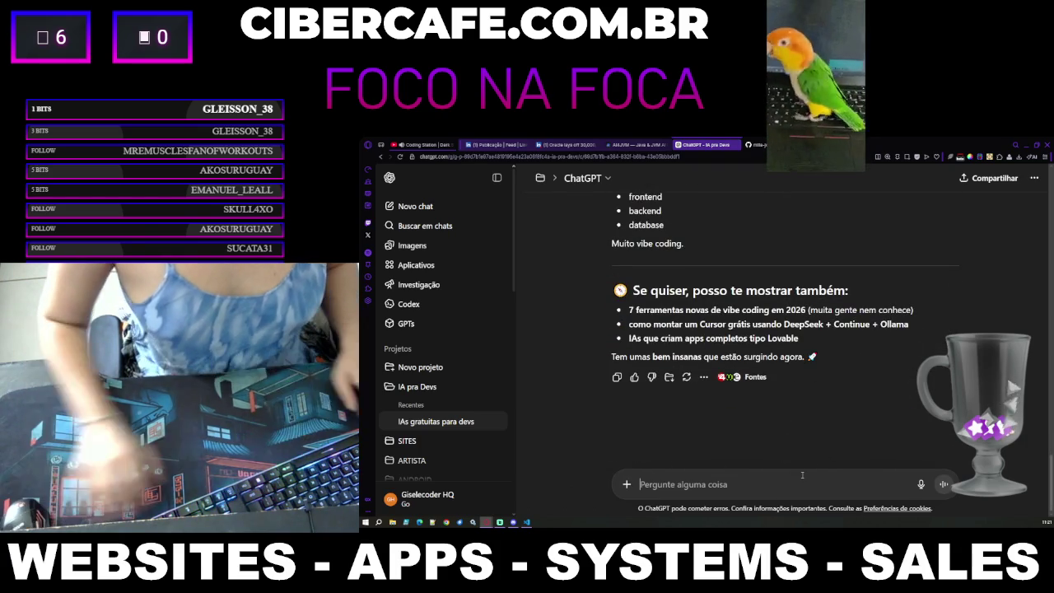
# Send the question about not depending on paid tools and developing 'meus próprios agentes'.
pyautogui.click(802, 475)
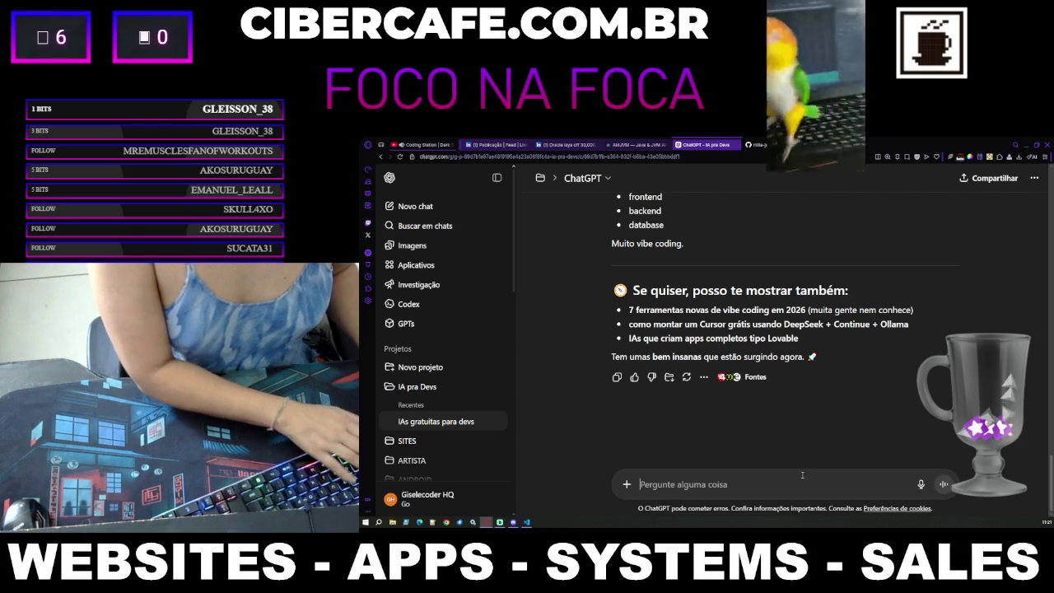
pyautogui.write('Eu não quero ficar dependente de nenhuma ferramenta pronta paga, e')
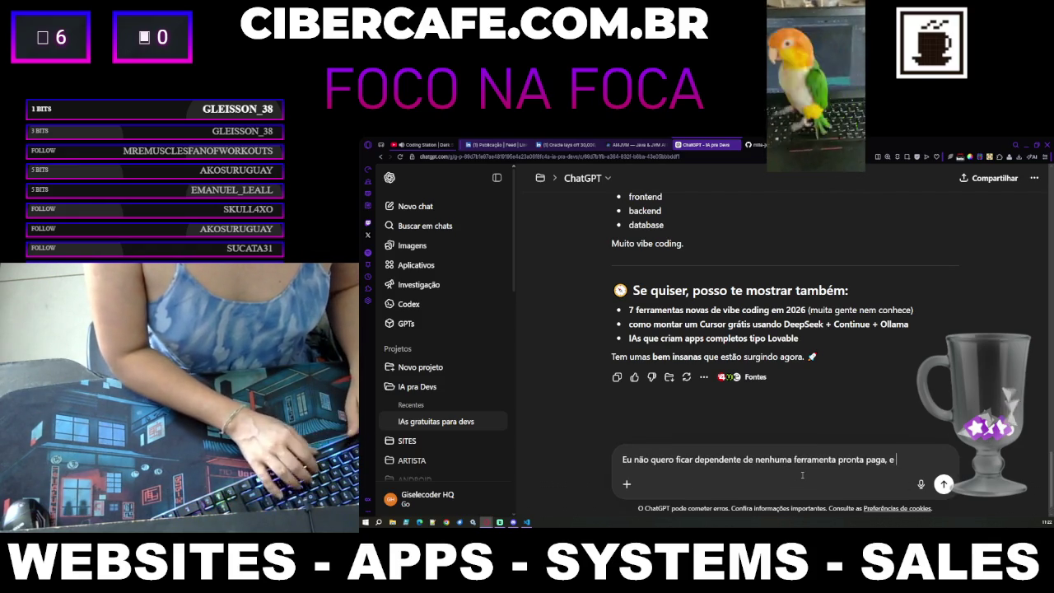
pyautogui.press('BackSpace')
pyautogui.write('e desen')
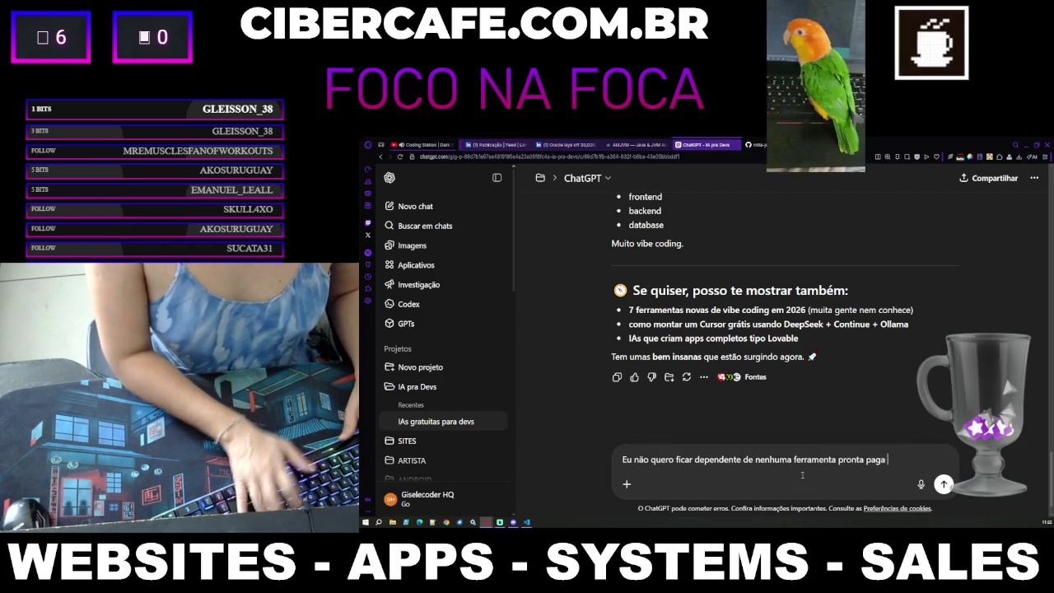
pyautogui.write('volver minha')
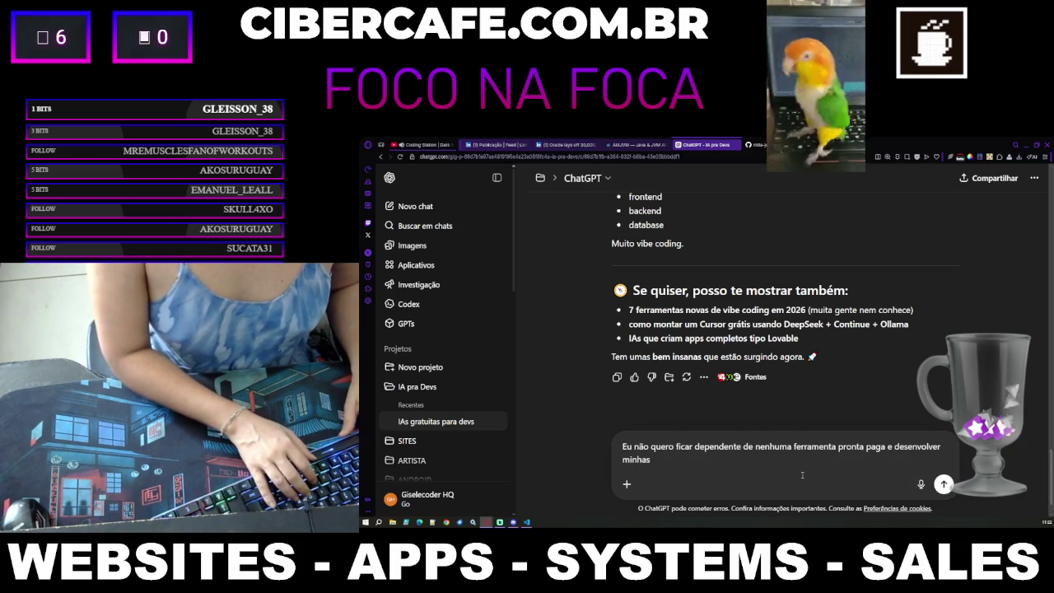
pyautogui.hotkey('ctrl', 'shift', 'Left')
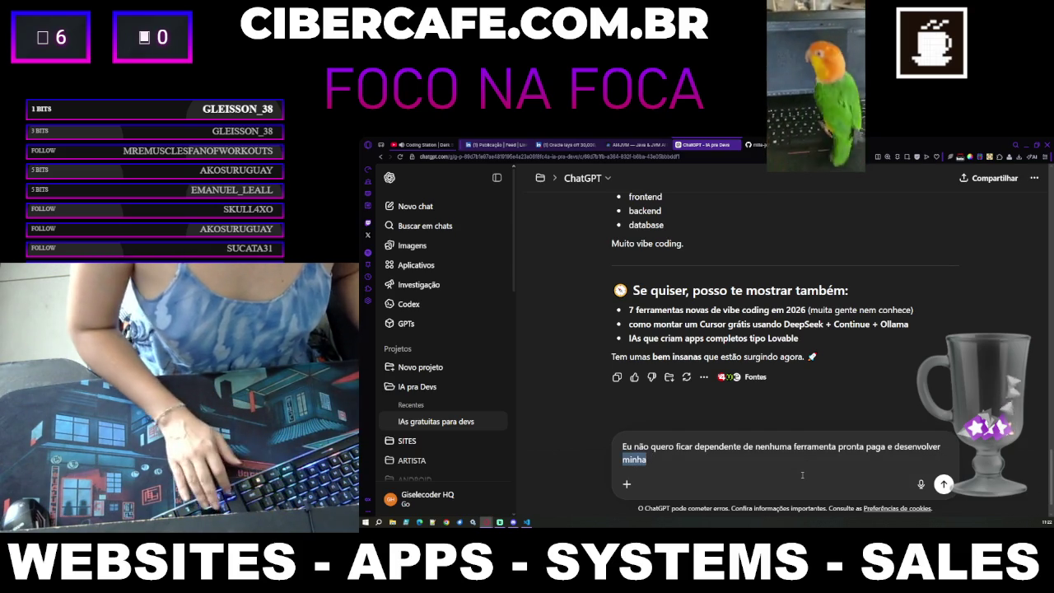
pyautogui.write('meus próprios agentes, qual seria')
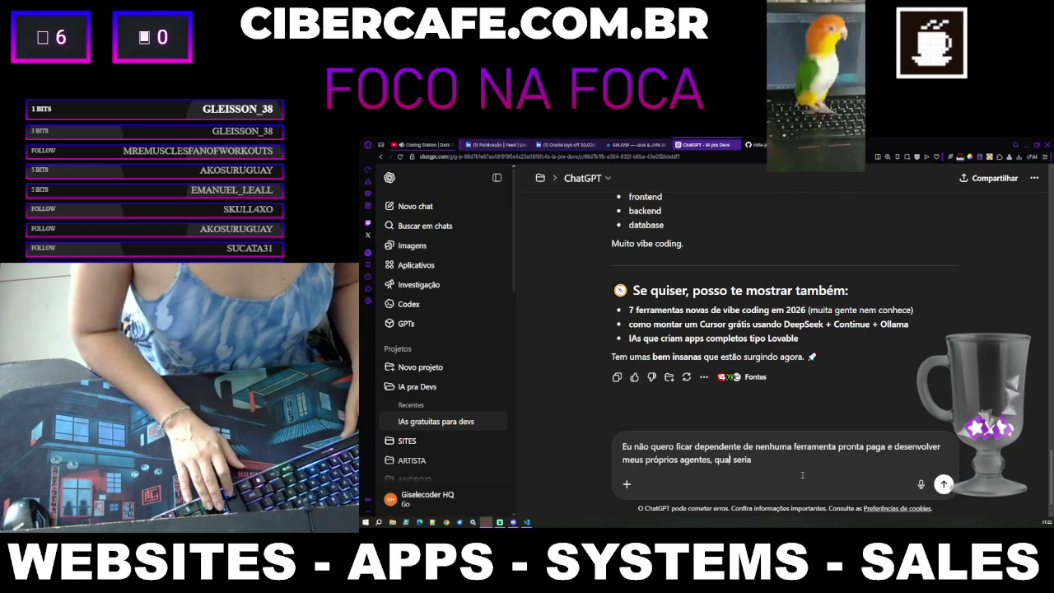
pyautogui.press('Left')
pyautogui.press('Left')
pyautogui.press('Left')
pyautogui.write('p')
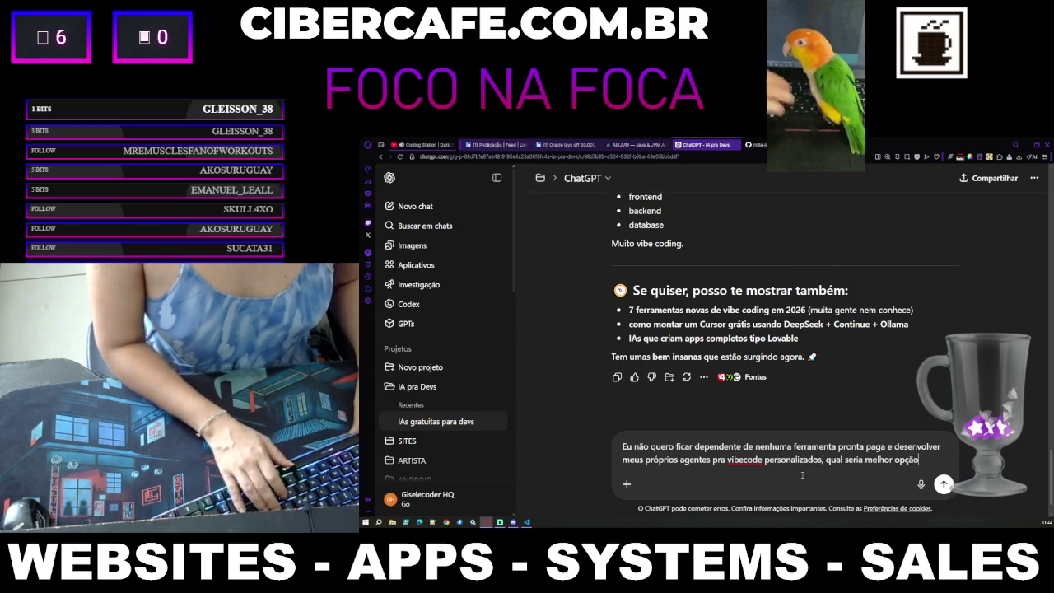
pyautogui.hotkey('ctrl', 'shift', 'Left')
pyautogui.hotkey('ctrl', 'shift', 'Left')
pyautogui.hotkey('ctrl', 'shift', 'Left')
pyautogui.press('BackSpace')
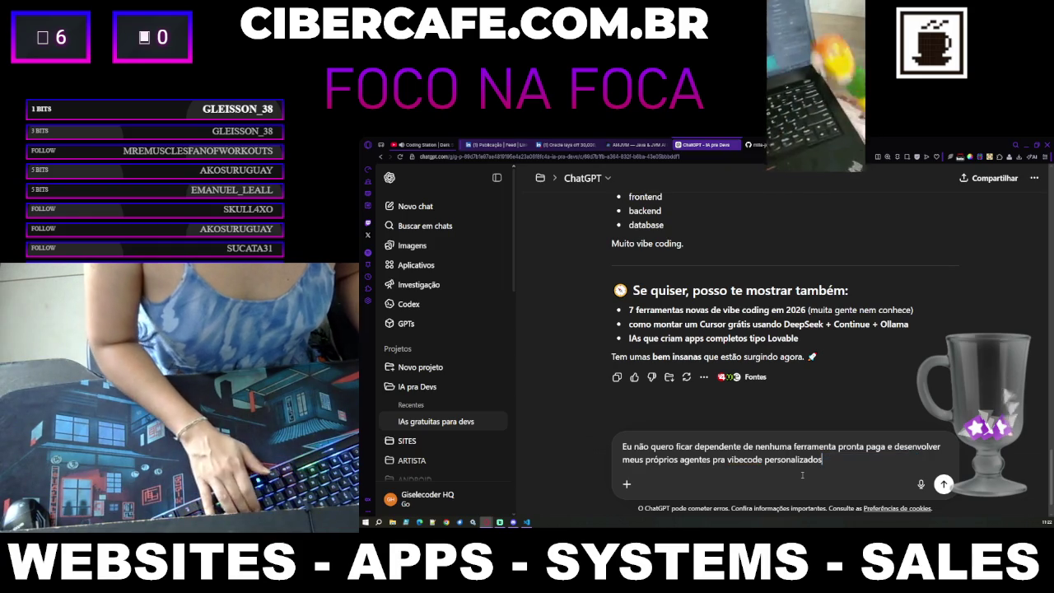
pyautogui.press('Return')
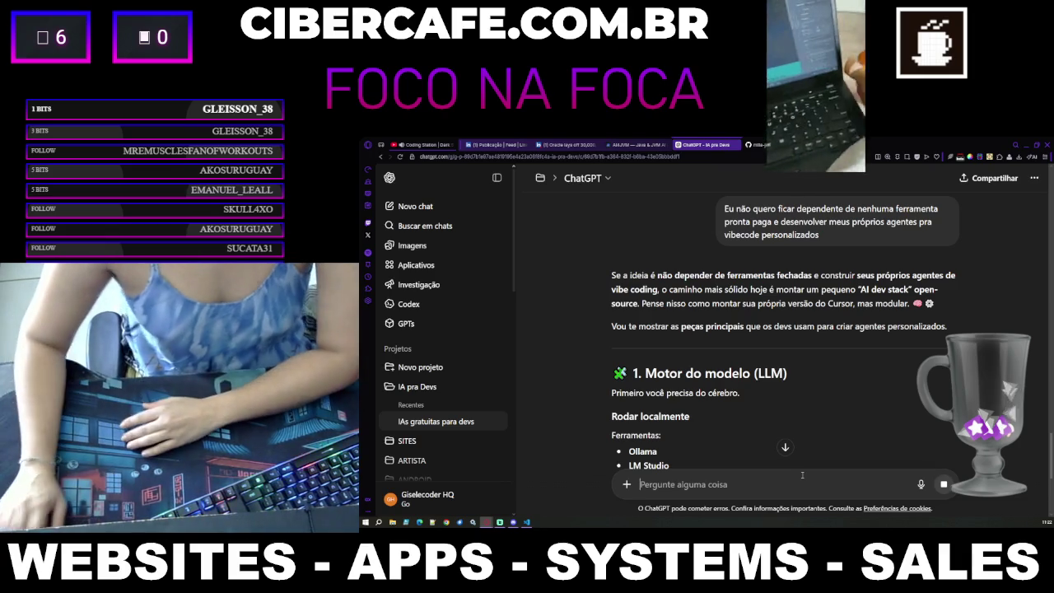
pyautogui.scroll(-1, 818, 405)
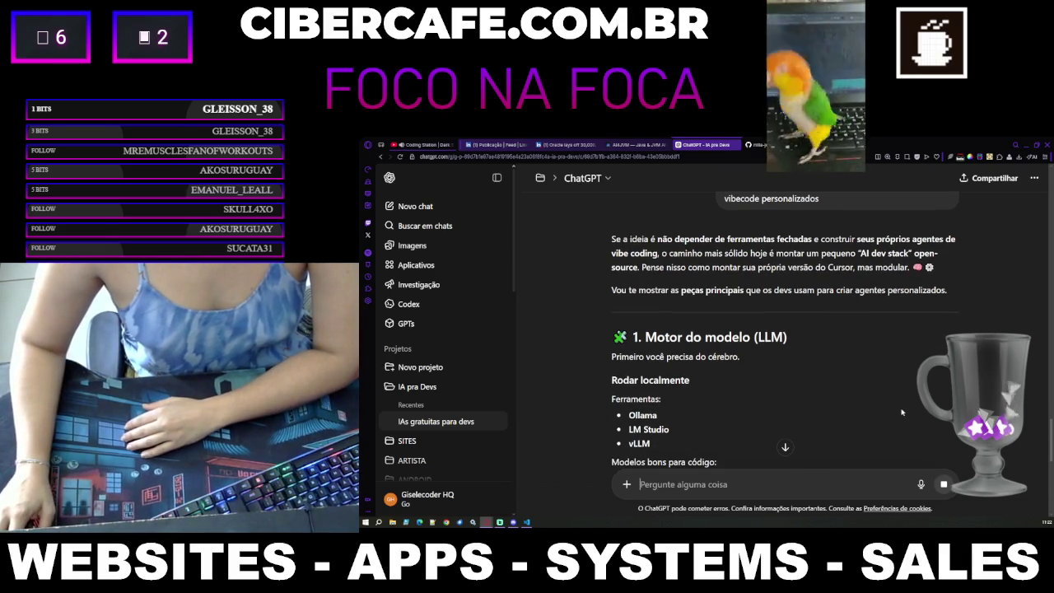
pyautogui.scroll(-1, 902, 412)
pyautogui.scroll(-1, 902, 411)
pyautogui.scroll(1, 901, 412)
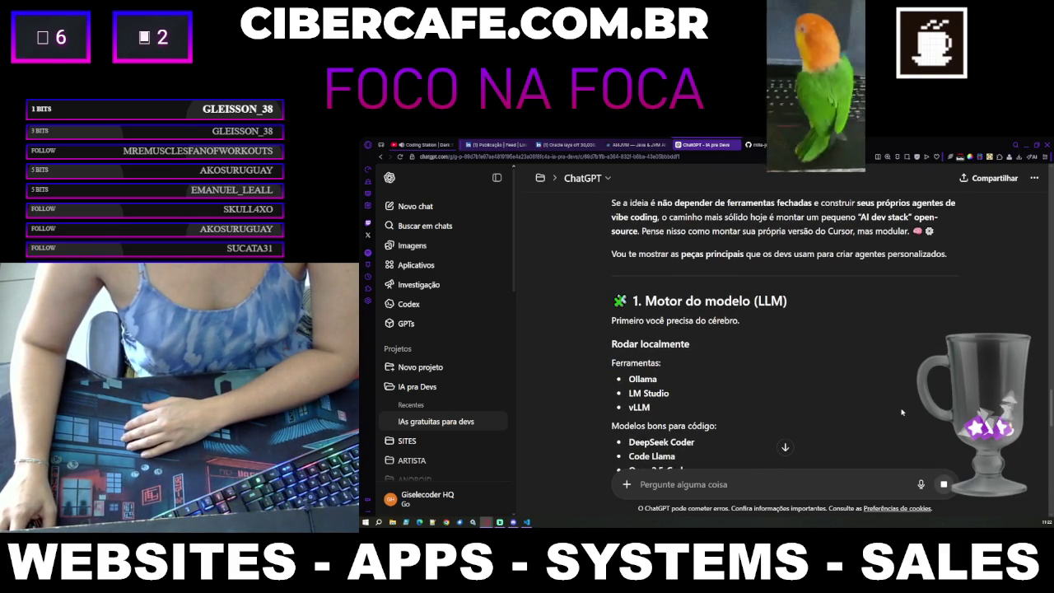
pyautogui.scroll(-2, 901, 412)
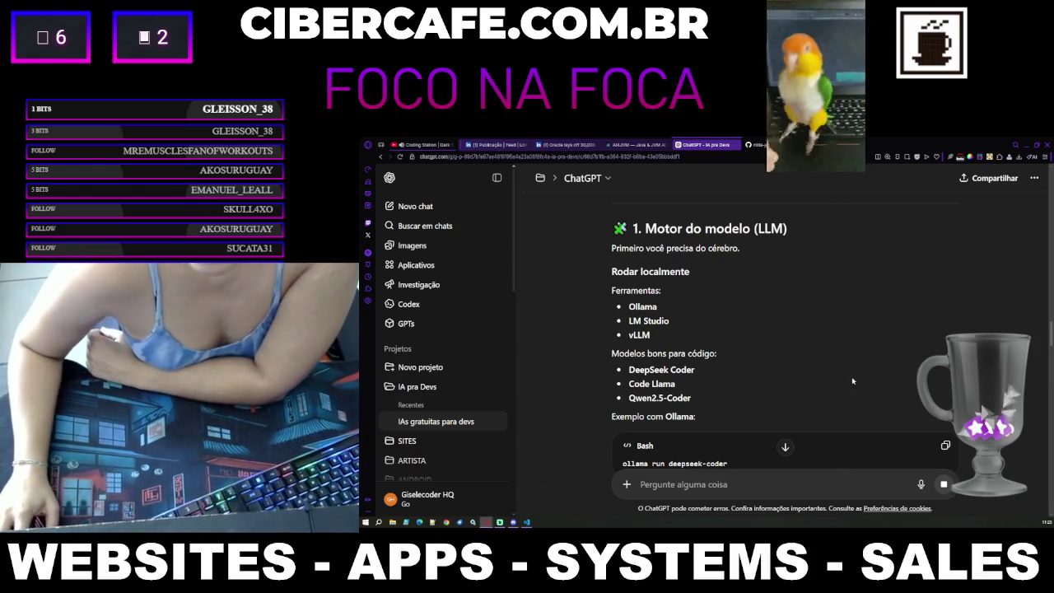
pyautogui.scroll(-1, 840, 355)
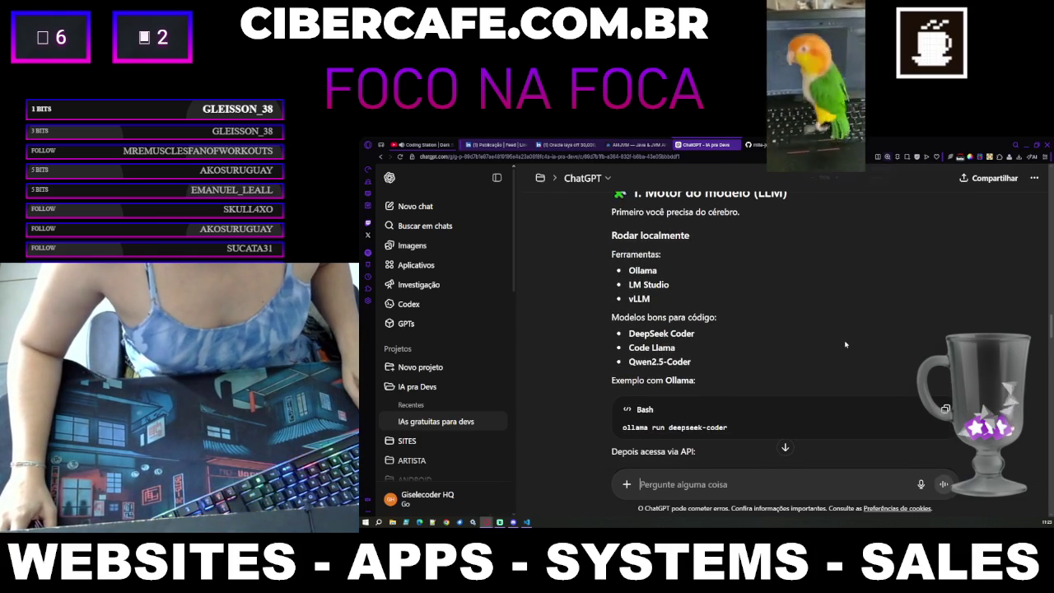
pyautogui.hotkey('ctrl', '-')
pyautogui.scroll(1, 845, 344)
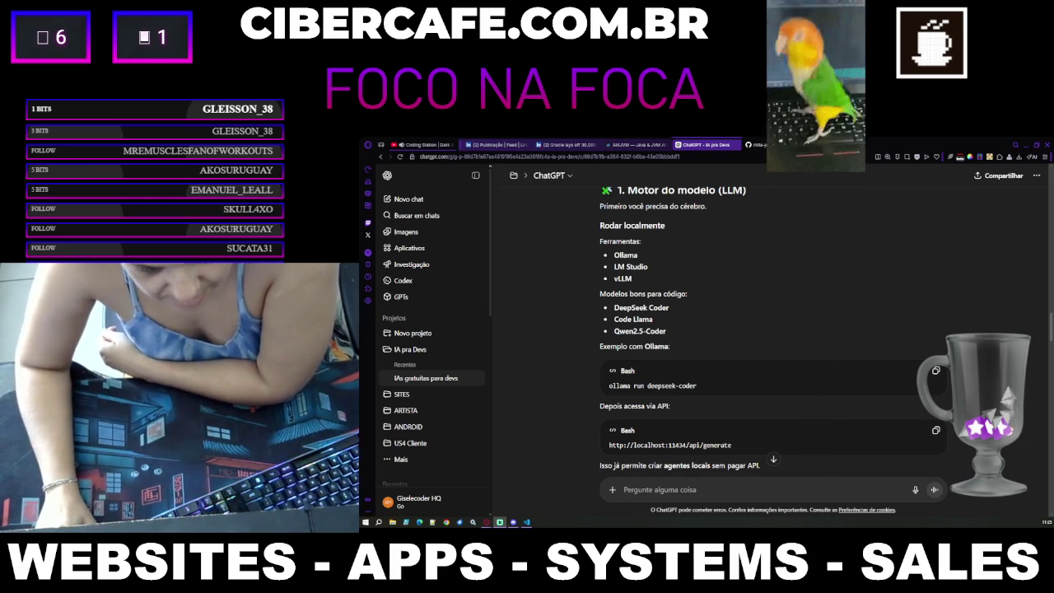
pyautogui.scroll(-2, 840, 355)
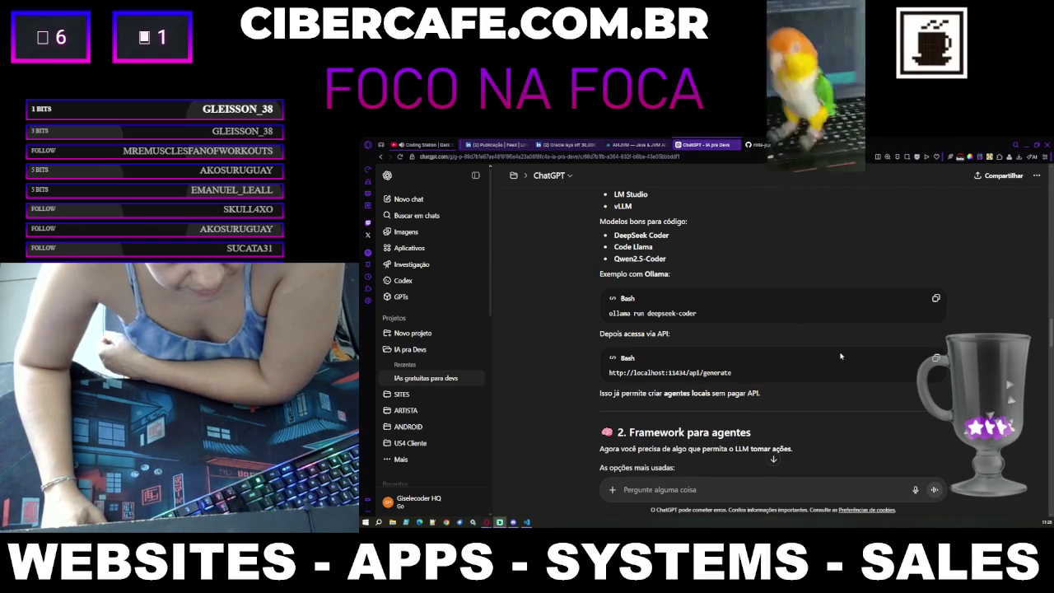
pyautogui.scroll(-1, 841, 355)
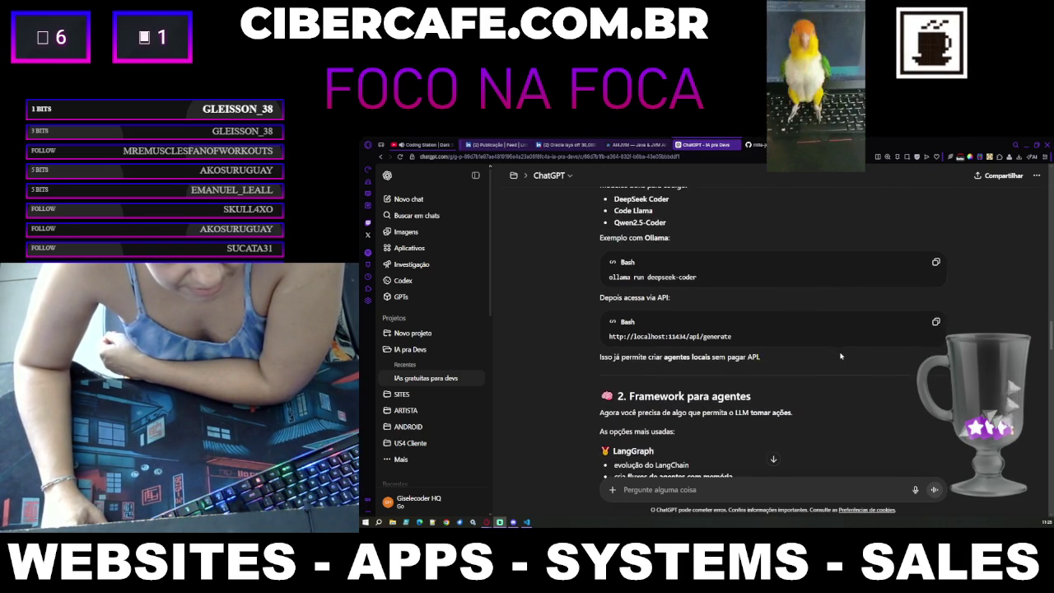
pyautogui.scroll(-1, 841, 355)
pyautogui.scroll(-1, 840, 356)
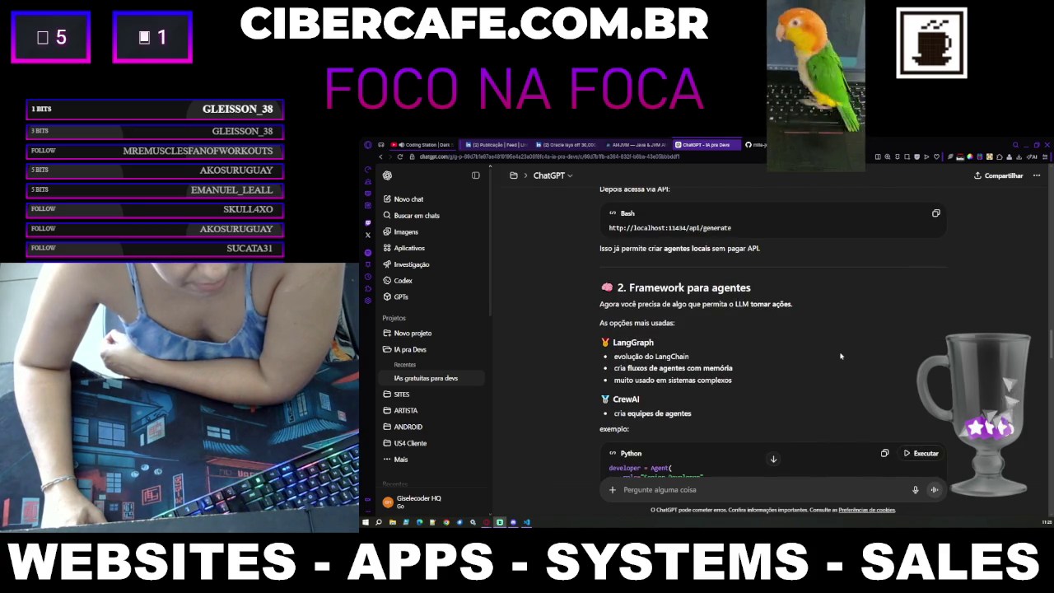
pyautogui.scroll(-1, 841, 356)
pyautogui.scroll(8, 840, 355)
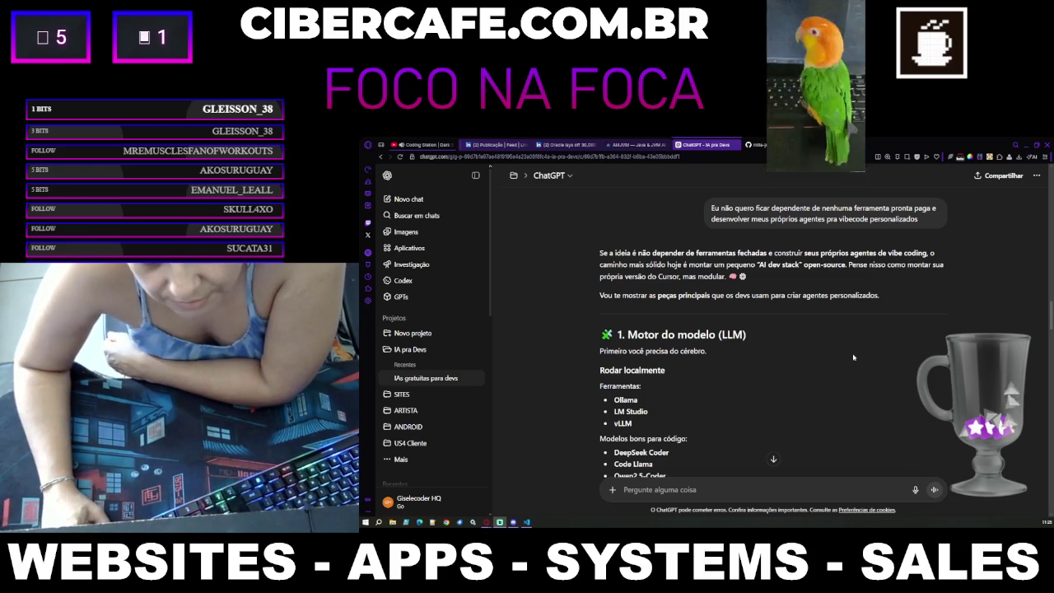
# Scroll back and forth through the earlier ChatGPT answers.
pyautogui.scroll(3, 853, 356)
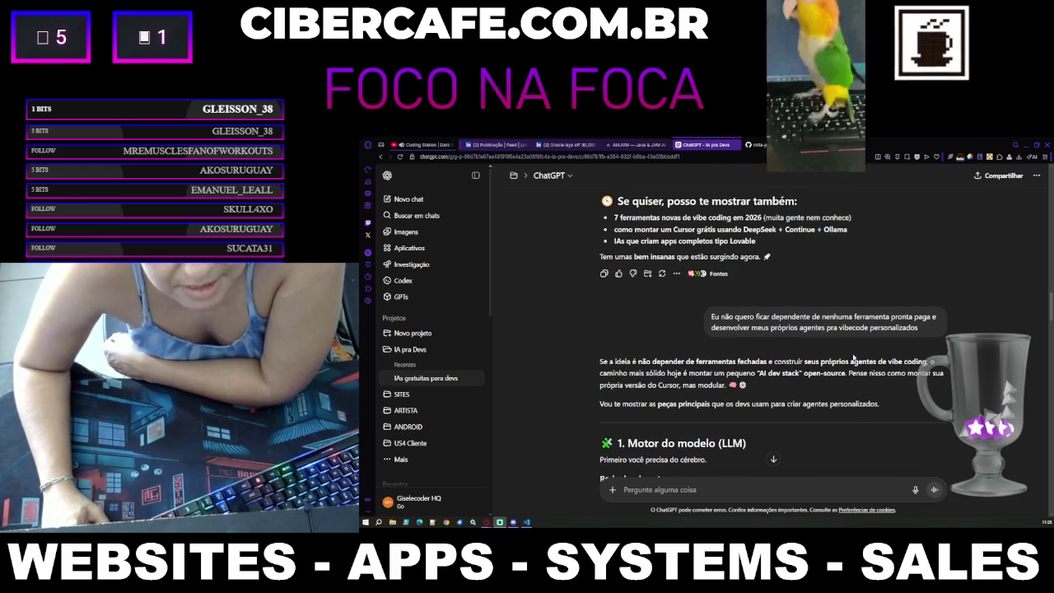
pyautogui.scroll(1, 853, 356)
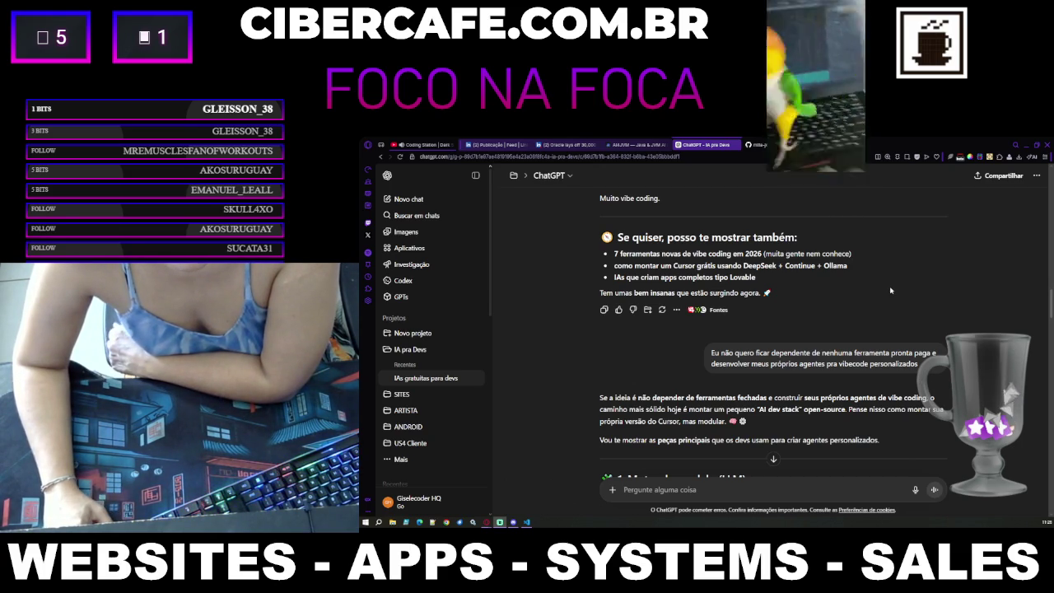
pyautogui.scroll(3, 889, 290)
pyautogui.scroll(5, 892, 291)
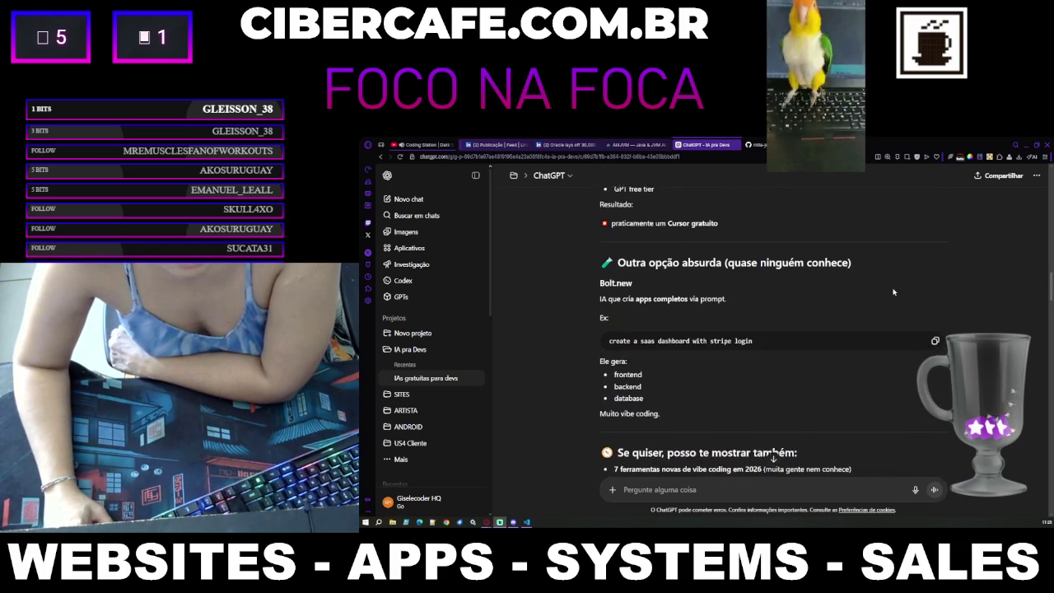
pyautogui.scroll(2, 893, 291)
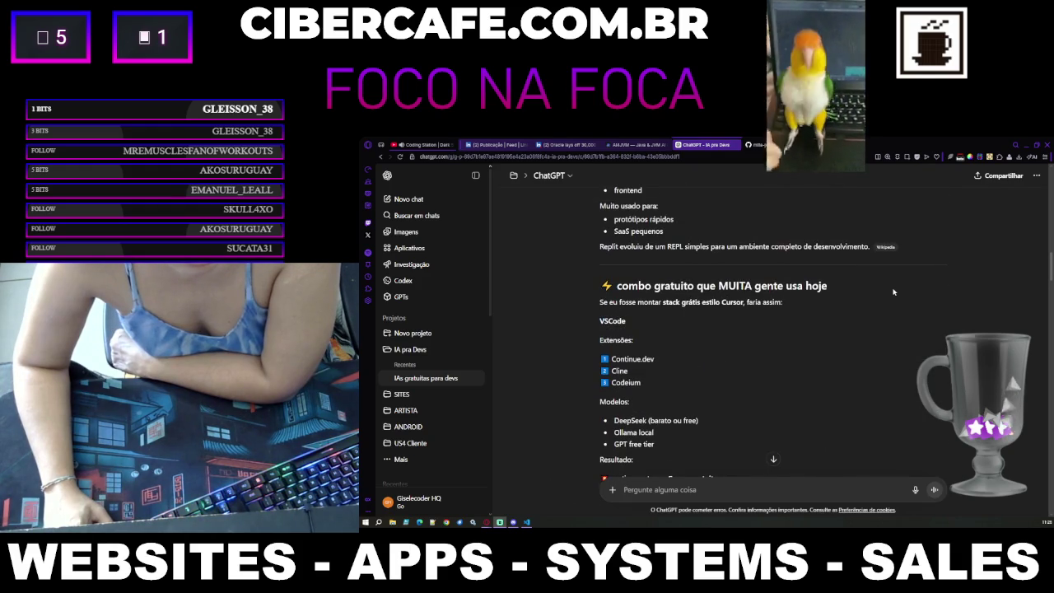
pyautogui.scroll(7, 894, 292)
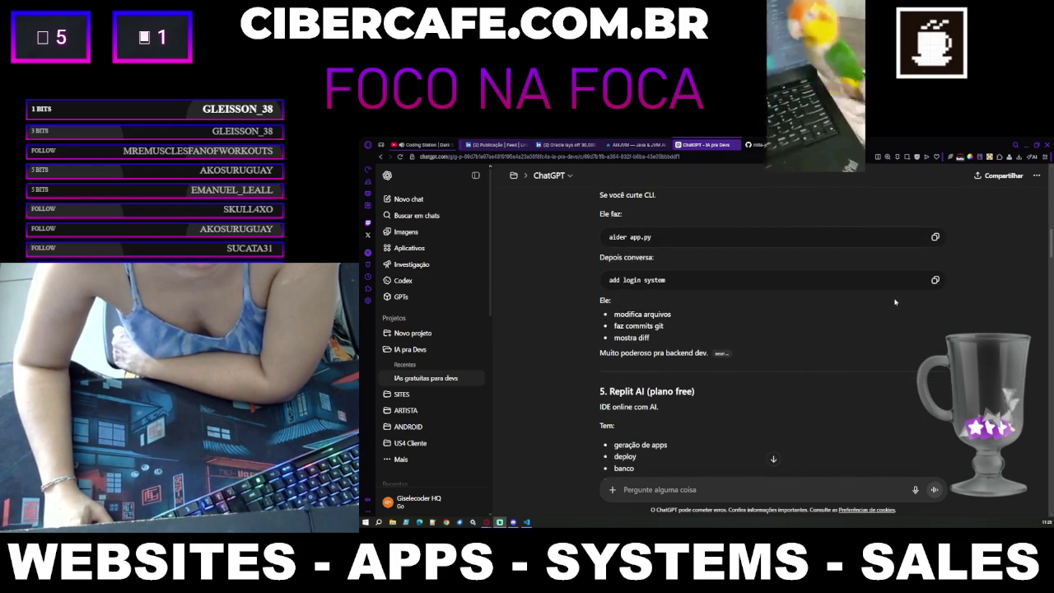
pyautogui.scroll(-2, 895, 302)
pyautogui.scroll(-4, 895, 302)
pyautogui.scroll(-2, 929, 344)
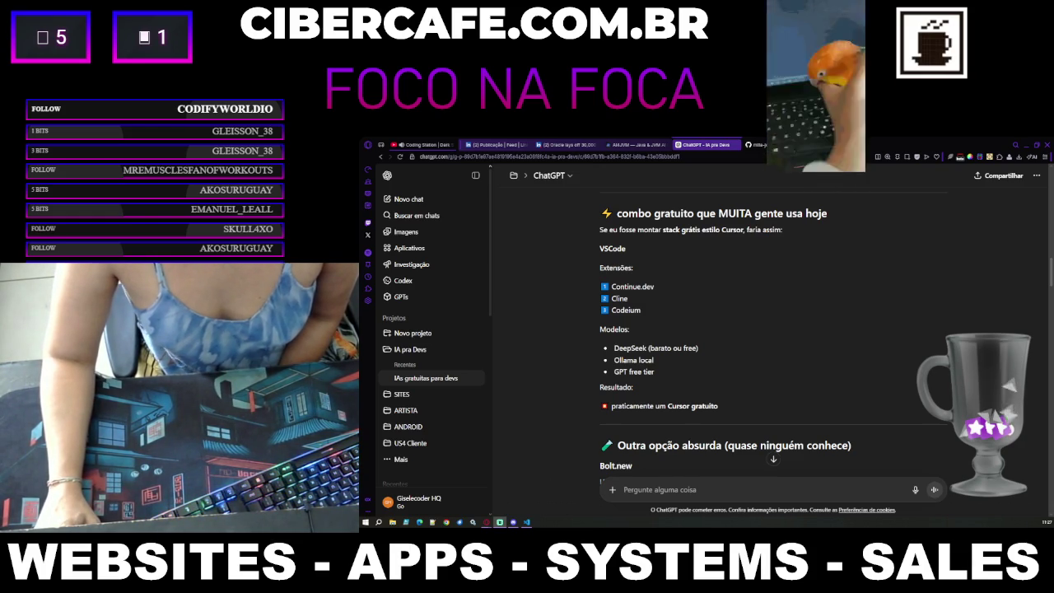
pyautogui.scroll(-2, 679, 342)
pyautogui.scroll(-1, 680, 342)
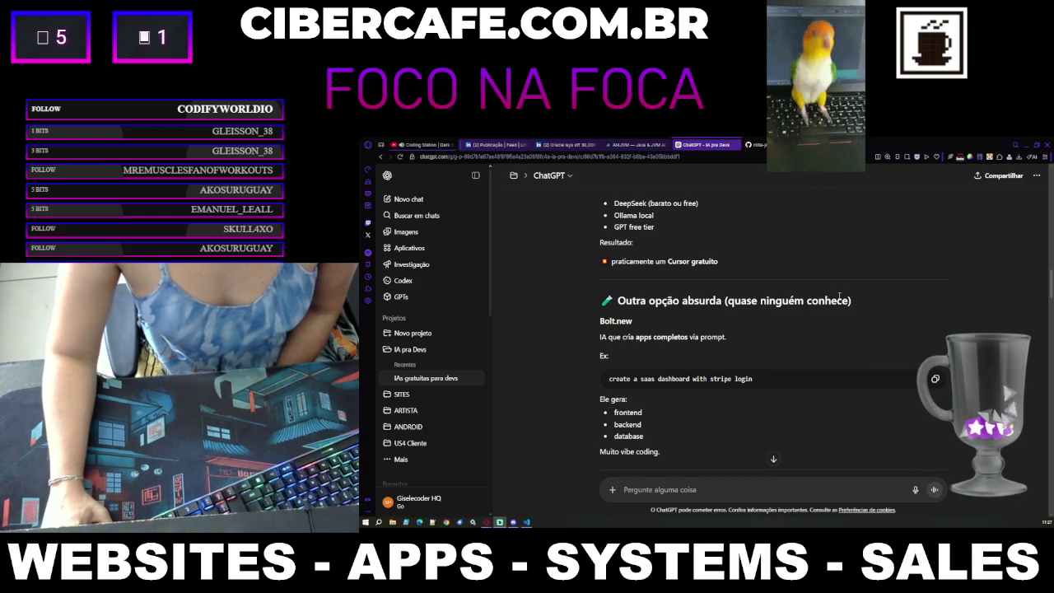
pyautogui.scroll(-1, 931, 289)
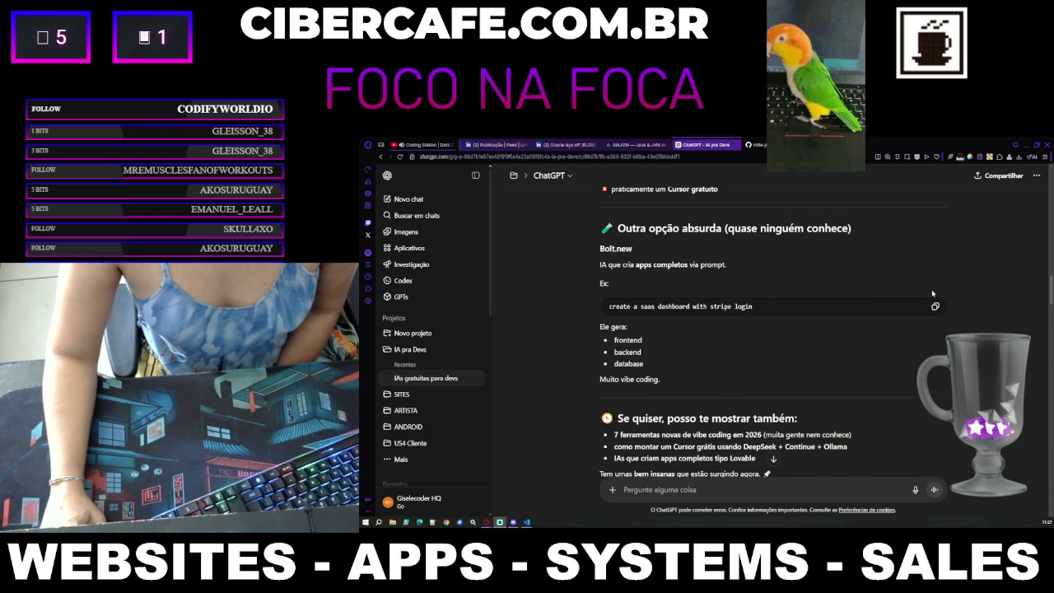
# Resend the prompt about building own agents without paid tools and select 'Lovable' in the reply.
pyautogui.write('Eu não quero ficar dependente de nenhuma ferramenta pronta paga e desenvolver meus próprios agentes pra vibecode personalizados')
pyautogui.press('Return')
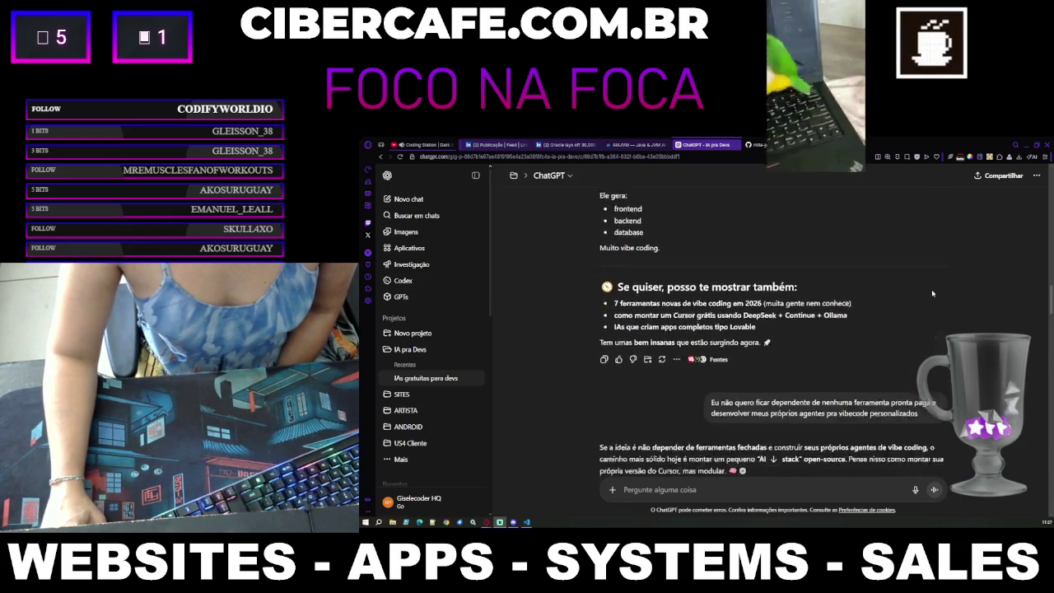
pyautogui.scroll(-2, 932, 293)
pyautogui.scroll(3, 932, 293)
pyautogui.scroll(1, 933, 293)
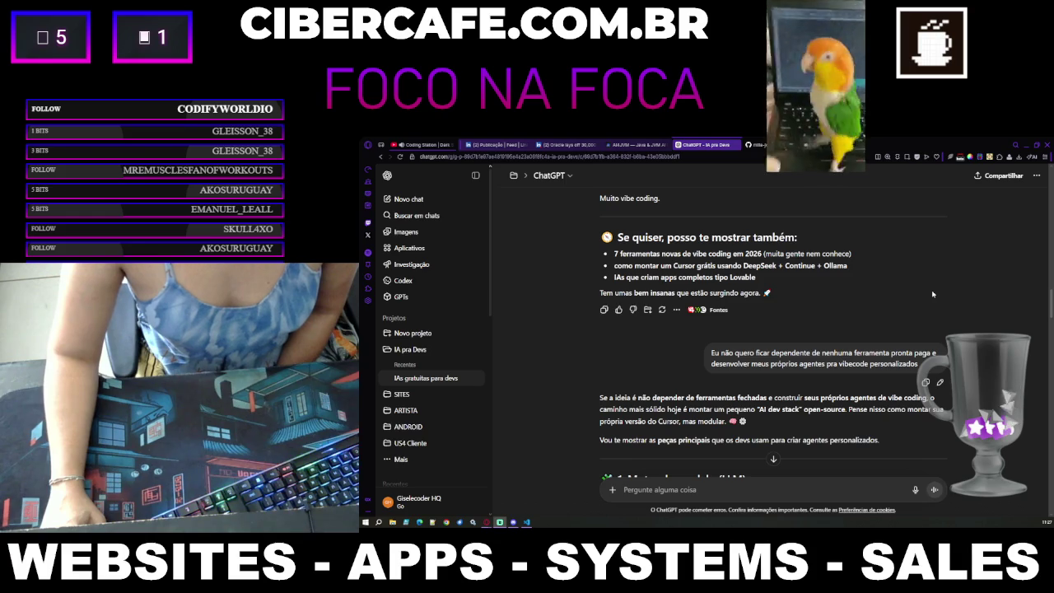
pyautogui.doubleClick(743, 278)
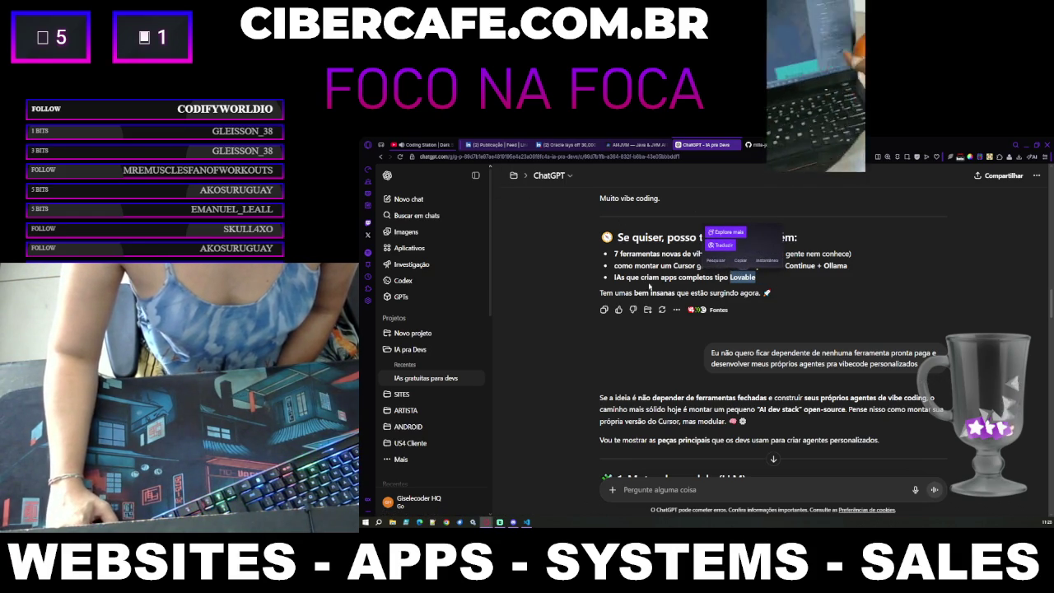
pyautogui.hotkey('ctrl', '+')
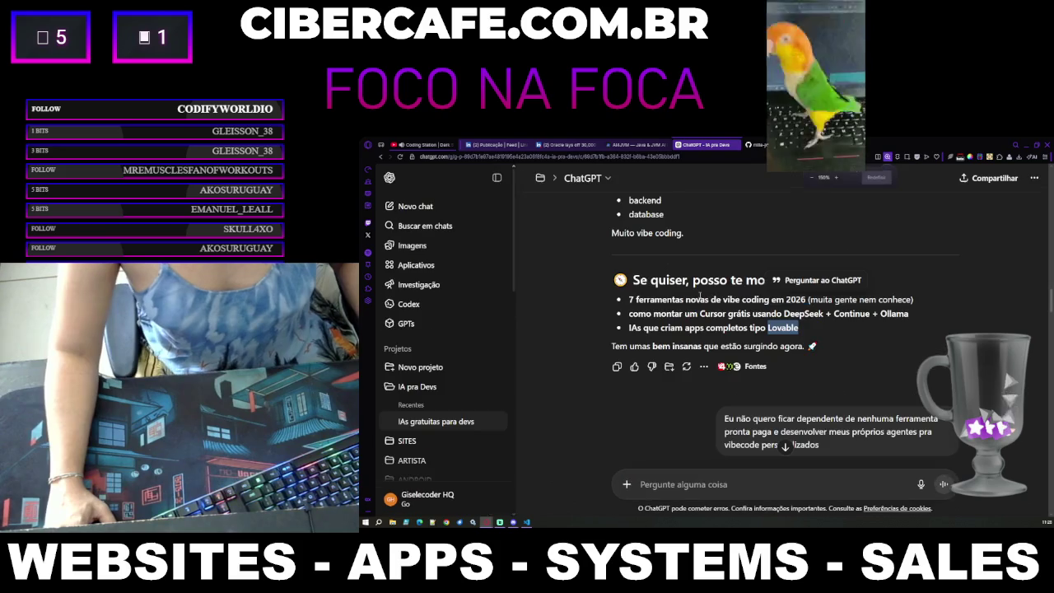
pyautogui.hotkey('ctrl', '-')
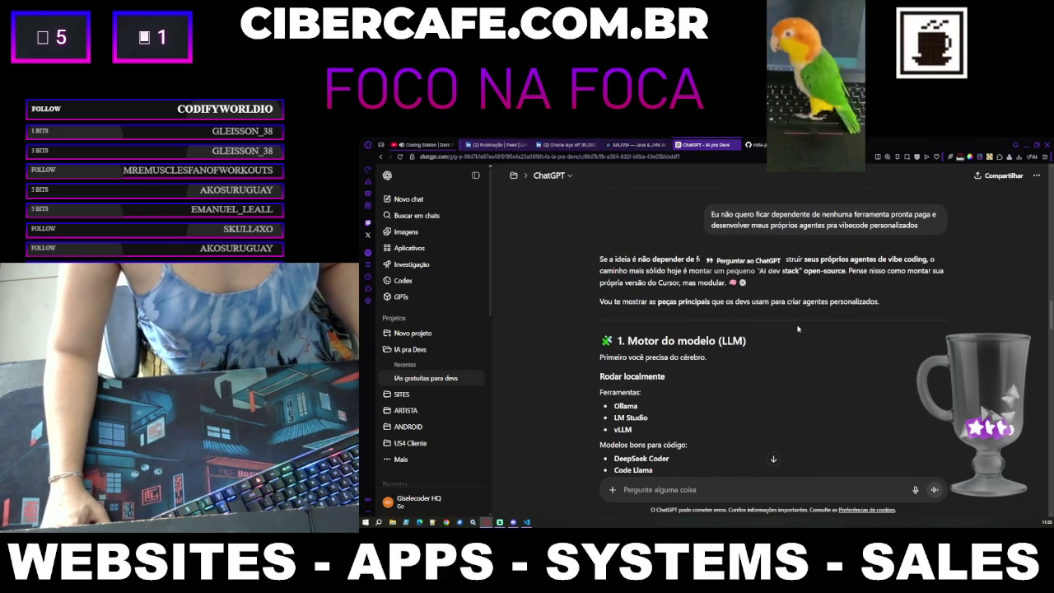
pyautogui.scroll(-1, 796, 329)
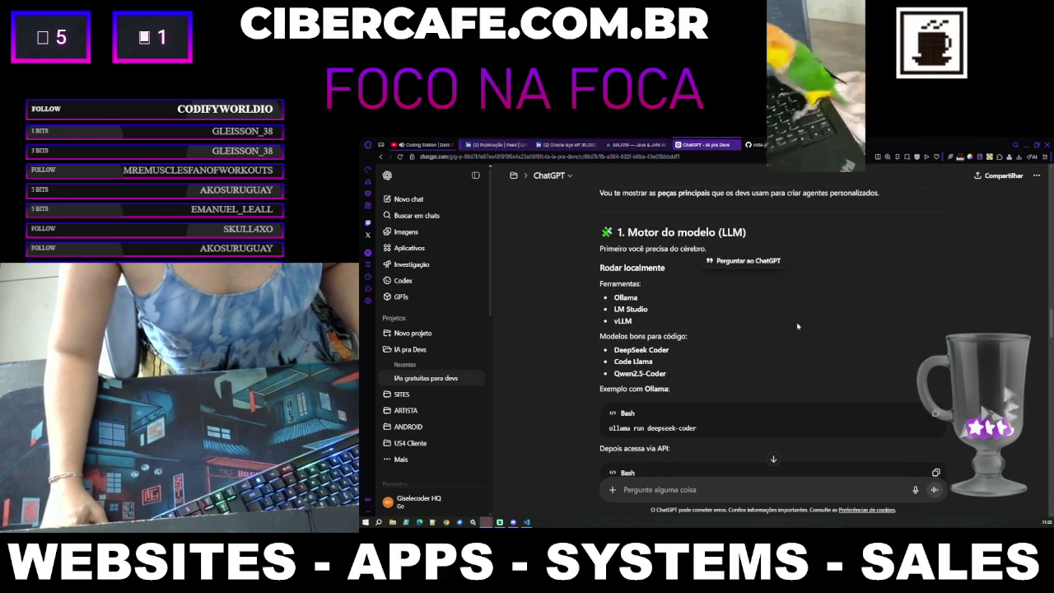
pyautogui.scroll(-1, 797, 326)
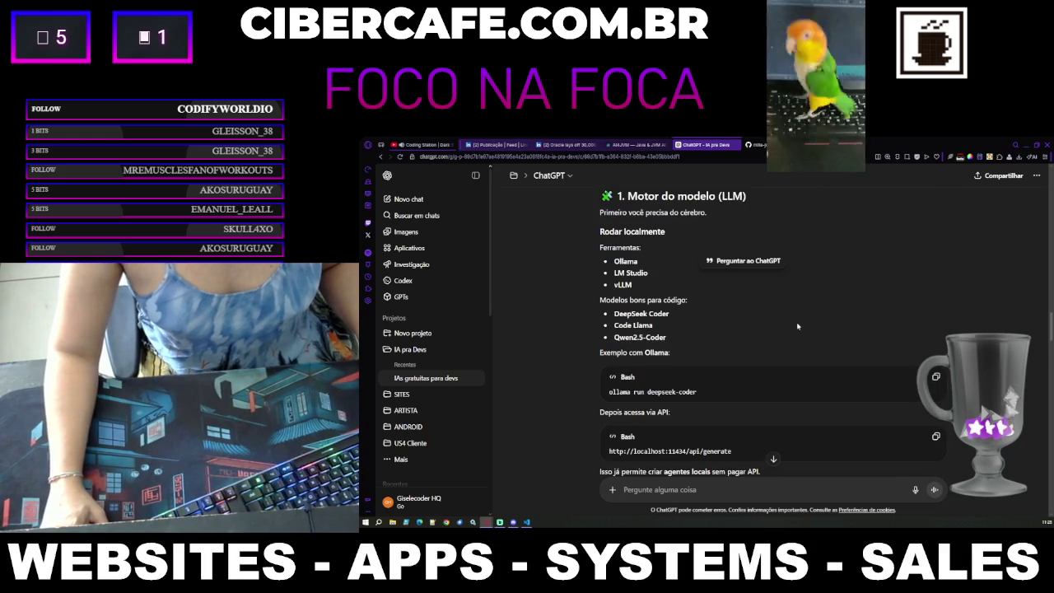
pyautogui.scroll(1, 797, 326)
pyautogui.scroll(-1, 797, 326)
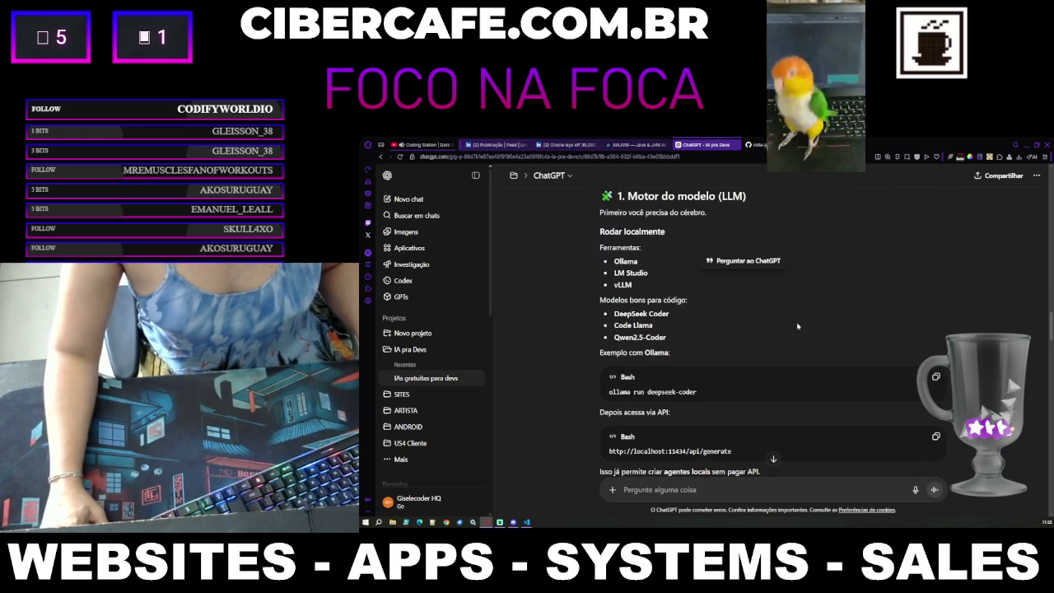
pyautogui.scroll(-8, 797, 326)
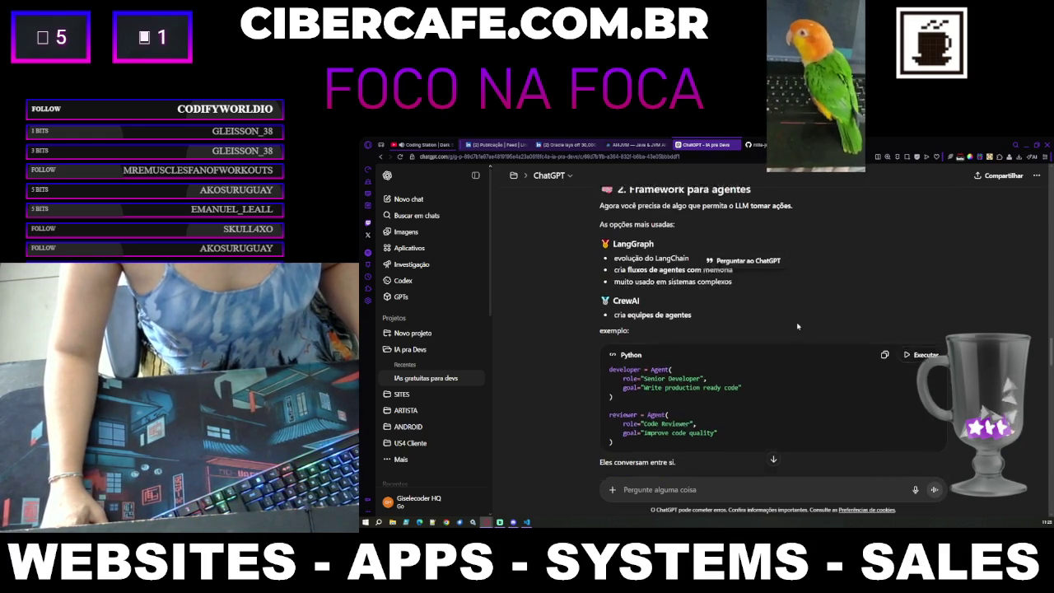
pyautogui.scroll(-7, 797, 325)
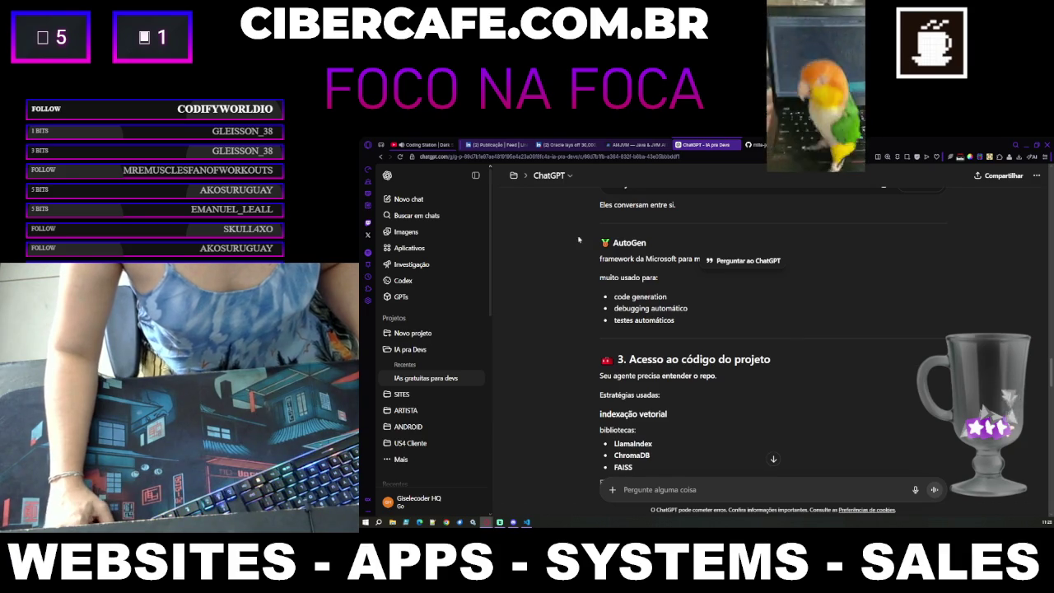
pyautogui.scroll(2, 696, 275)
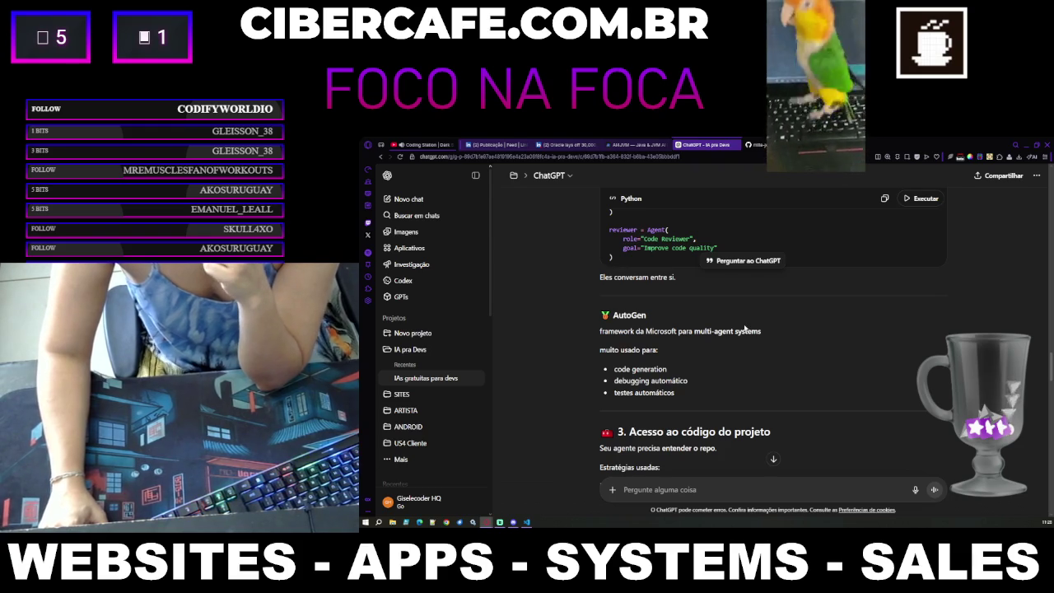
pyautogui.scroll(-4, 744, 328)
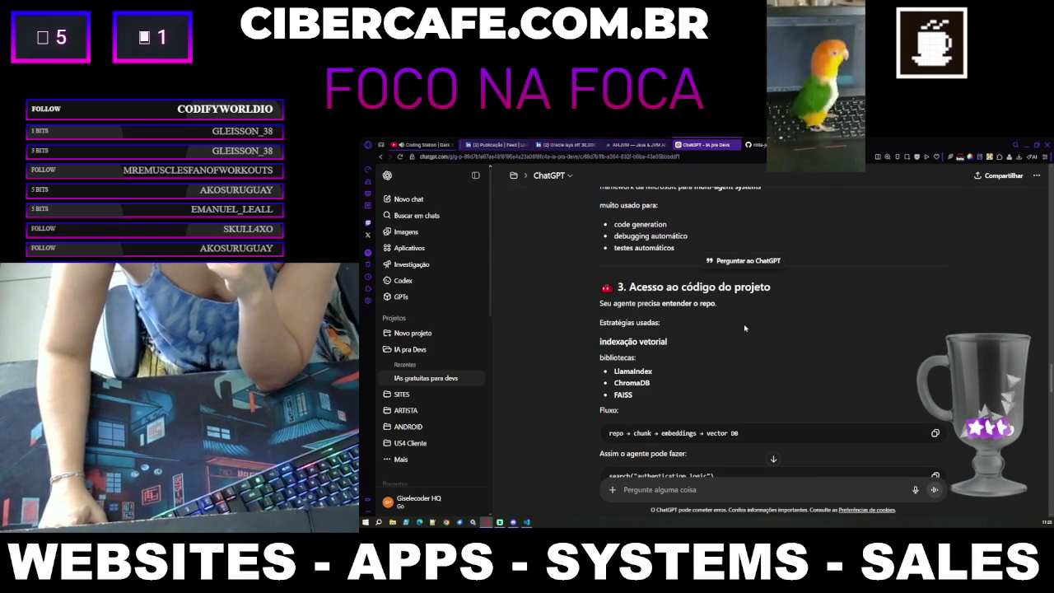
pyautogui.scroll(-2, 744, 328)
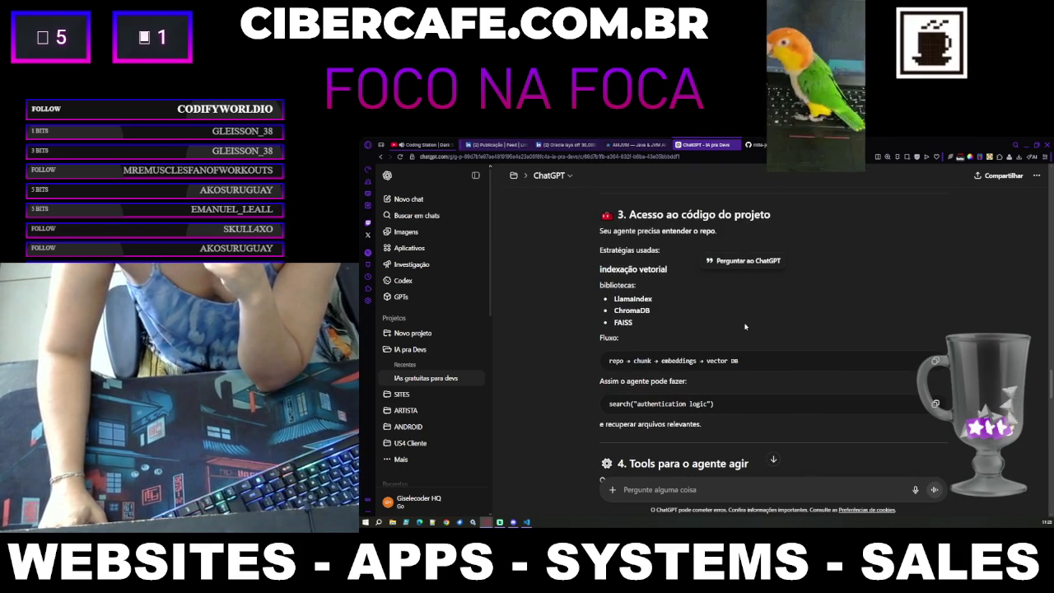
pyautogui.scroll(-3, 745, 327)
pyautogui.scroll(-6, 748, 323)
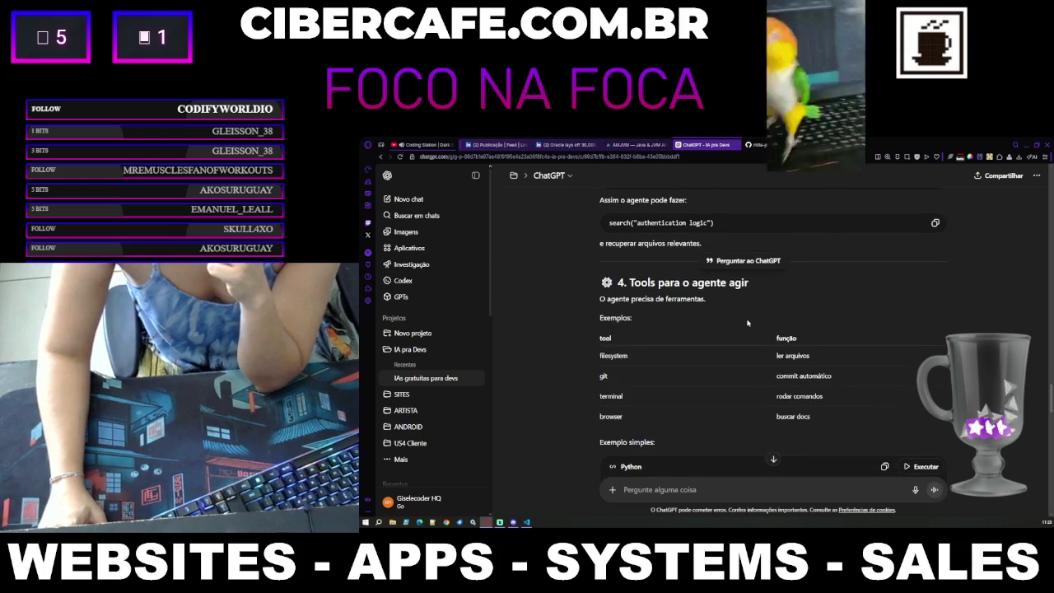
pyautogui.scroll(-3, 748, 322)
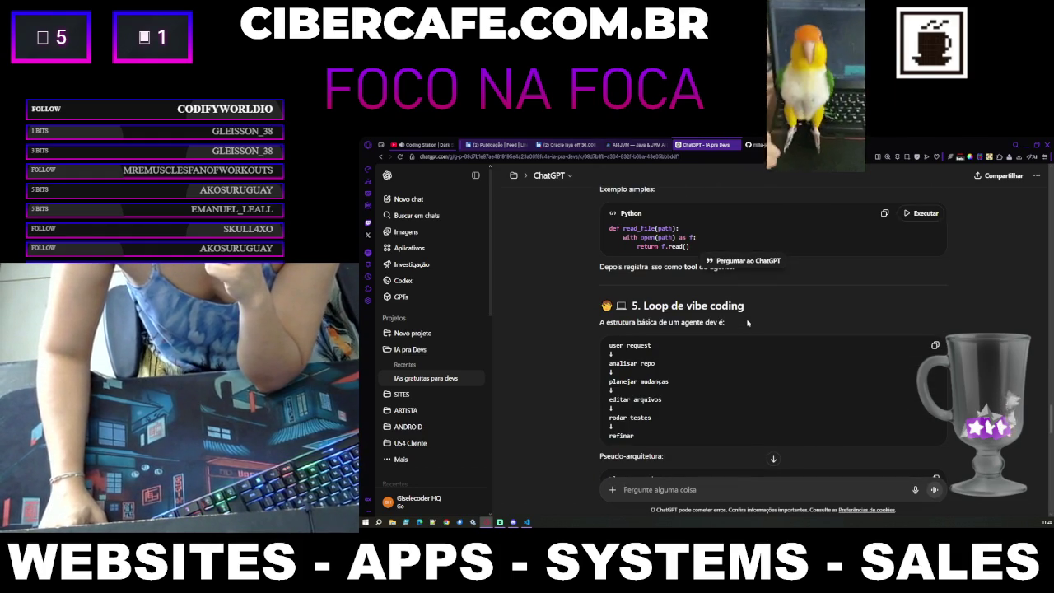
pyautogui.scroll(-8, 747, 323)
pyautogui.scroll(-4, 749, 315)
pyautogui.scroll(-4, 749, 316)
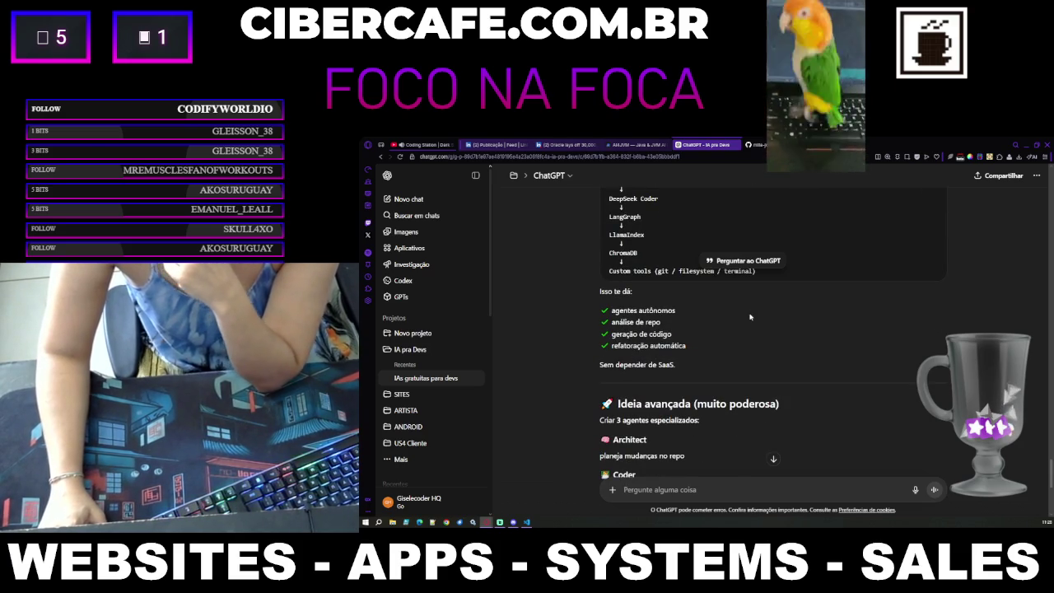
pyautogui.scroll(-5, 749, 316)
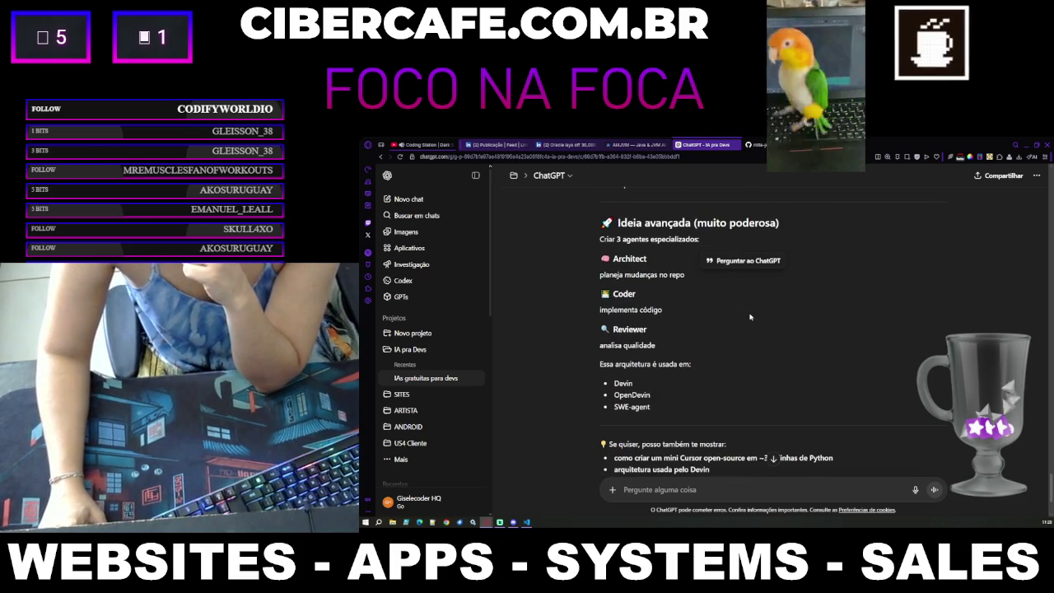
pyautogui.scroll(-3, 750, 317)
pyautogui.scroll(1, 750, 315)
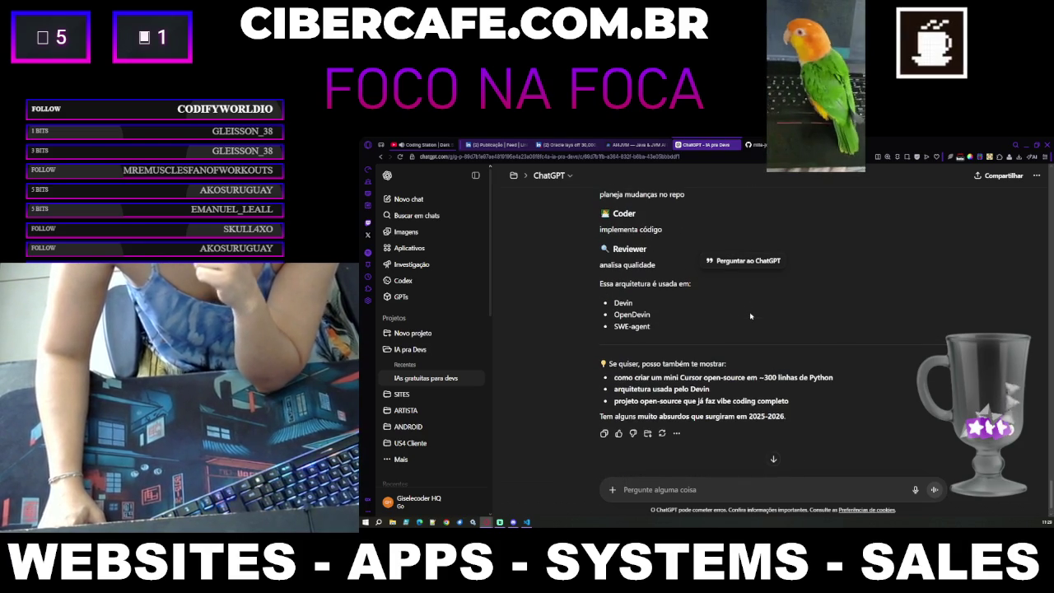
pyautogui.scroll(15, 750, 316)
pyautogui.scroll(15, 751, 315)
pyautogui.scroll(6, 752, 313)
pyautogui.scroll(-3, 751, 312)
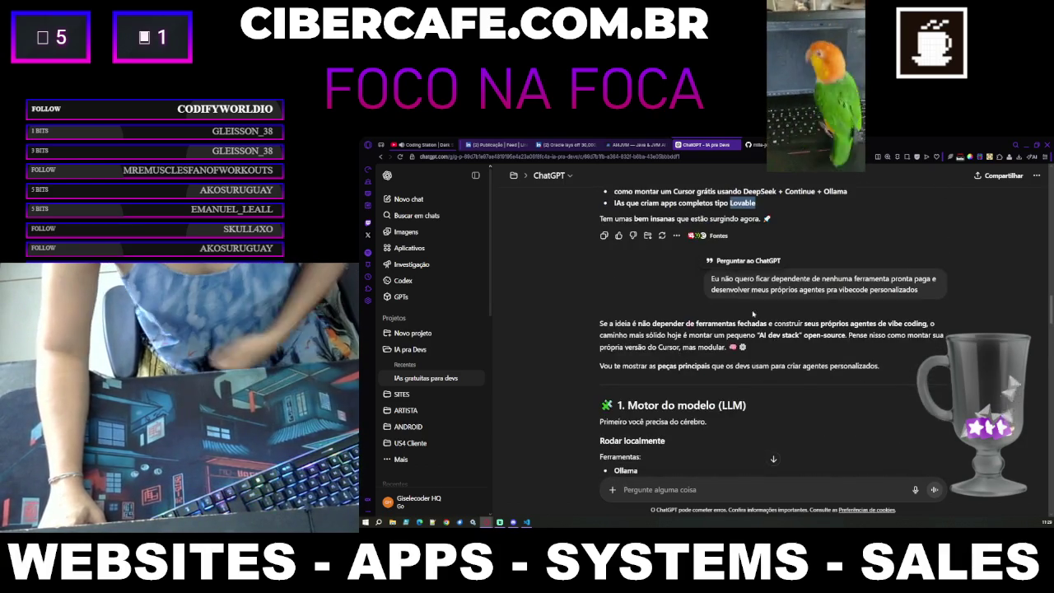
# Check LinkedIn notifications, return to the AI4JVM page, then switch to Visual Studio Code.
pyautogui.click(635, 144)
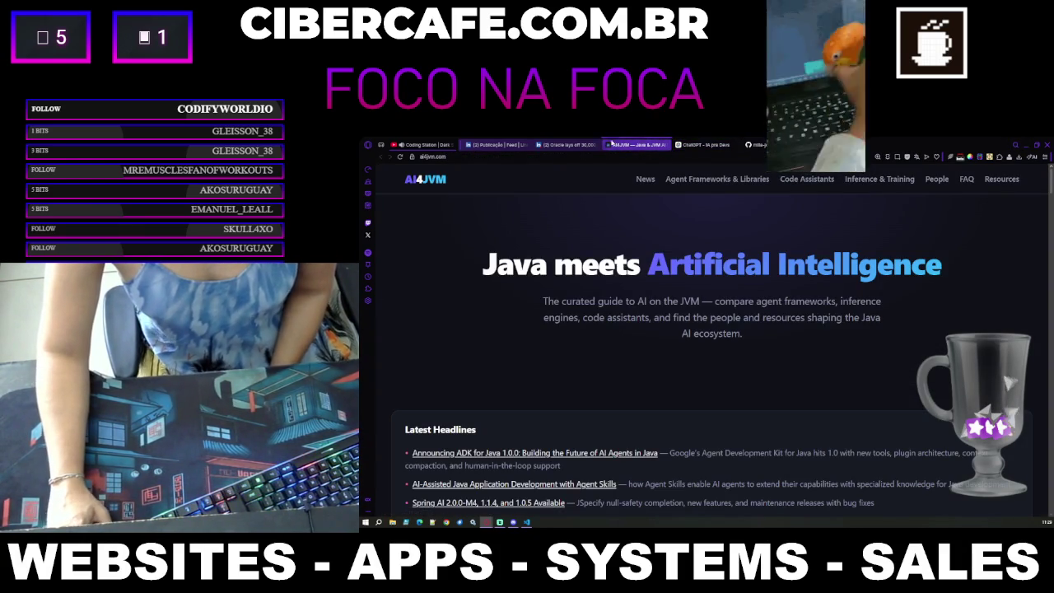
pyautogui.click(568, 144)
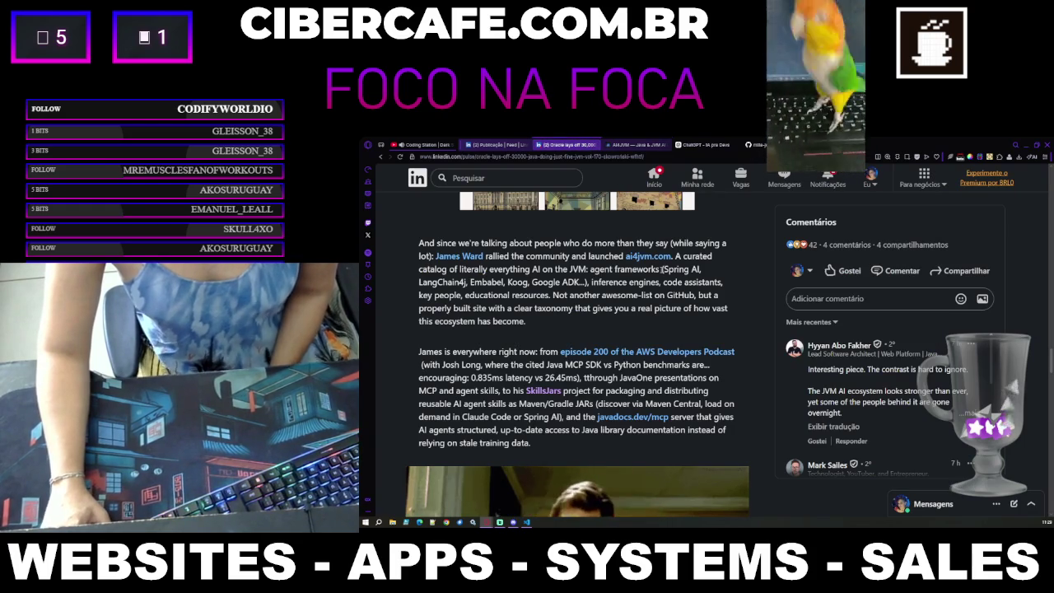
pyautogui.click(650, 144)
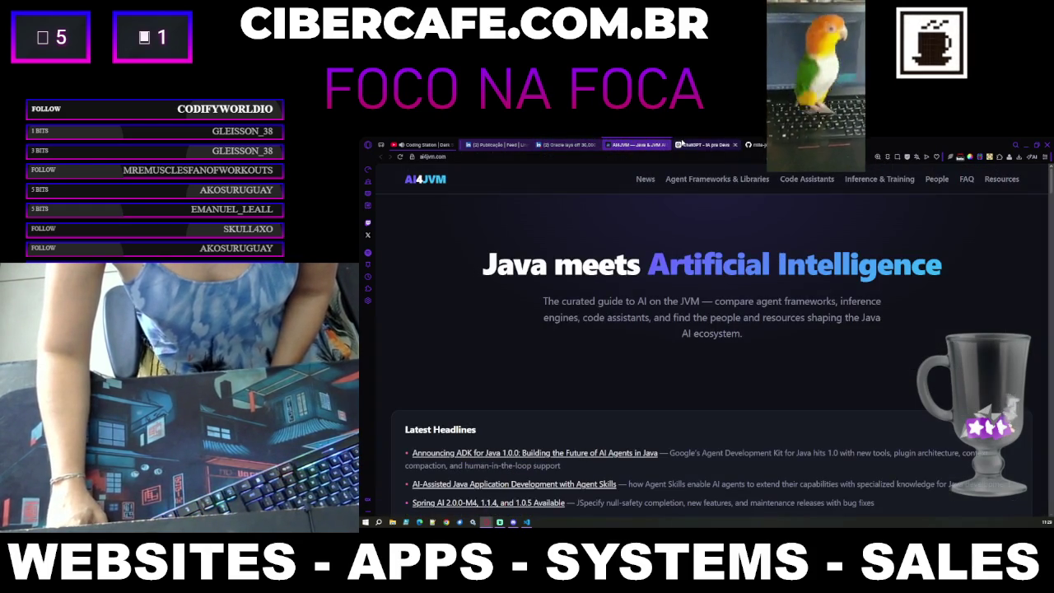
pyautogui.click(568, 144)
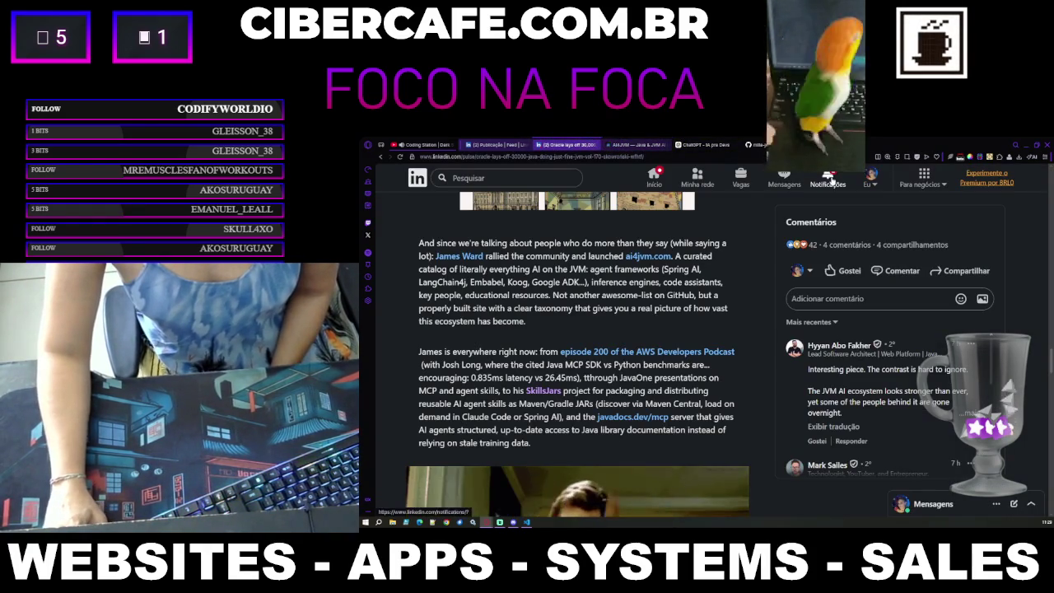
pyautogui.click(827, 177)
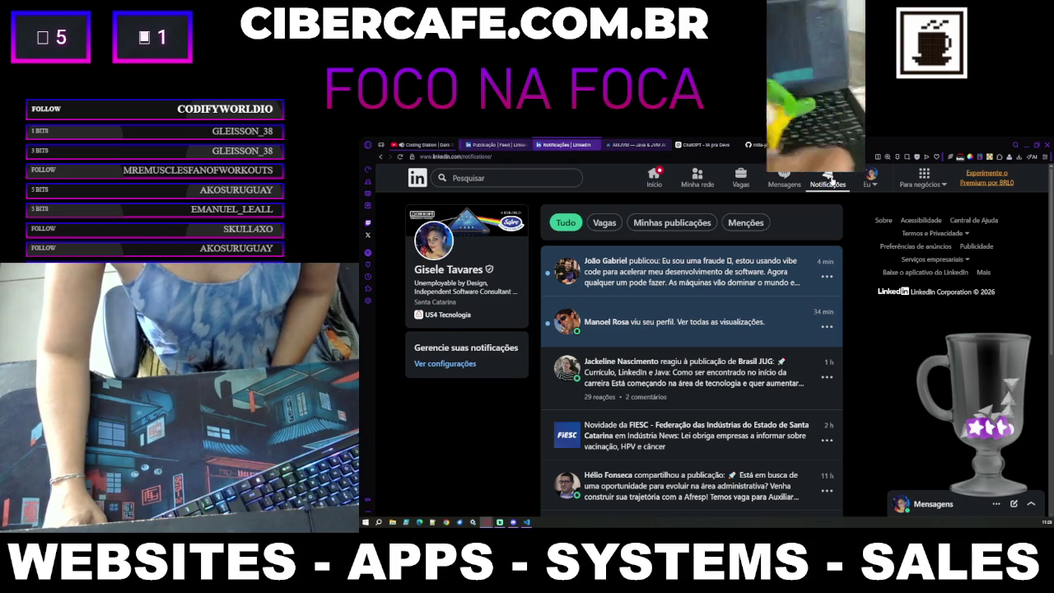
pyautogui.click(634, 145)
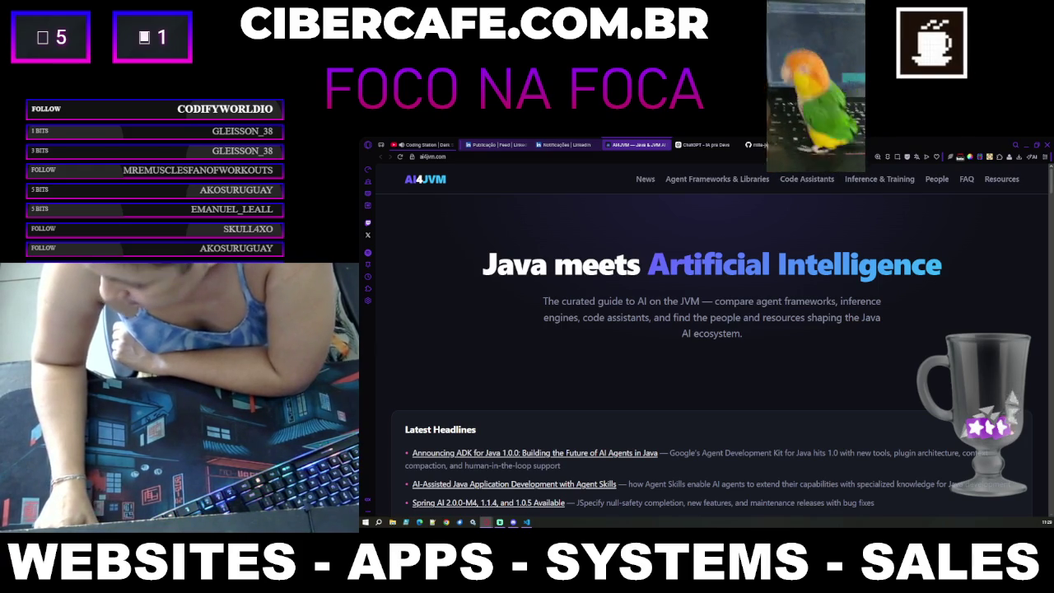
pyautogui.hotkey('alt', 'Tab')
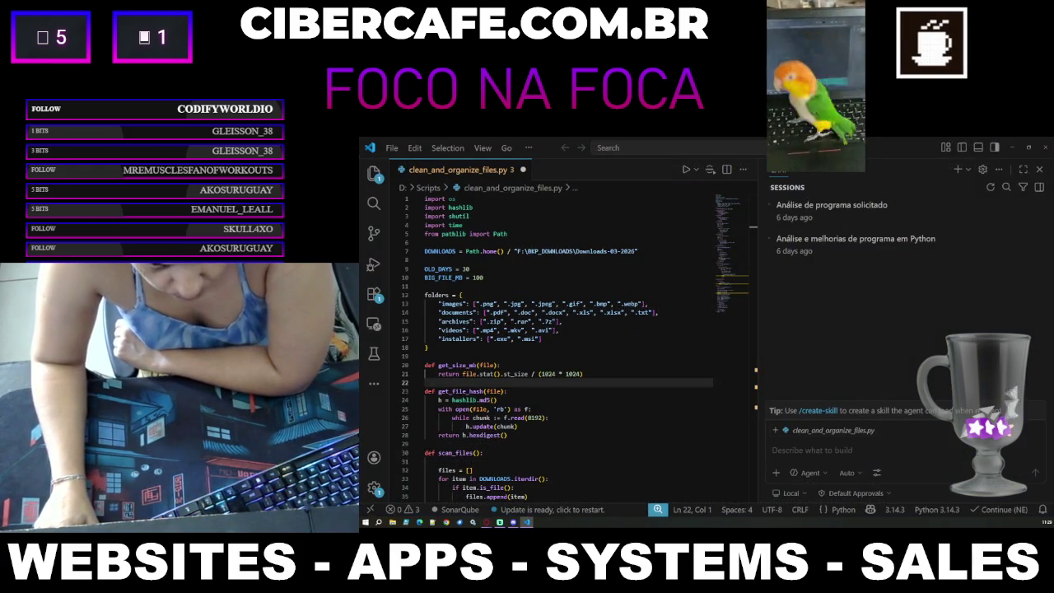
pyautogui.hotkey('alt', 'Tab')
pyautogui.hotkey('alt', 'Tab')
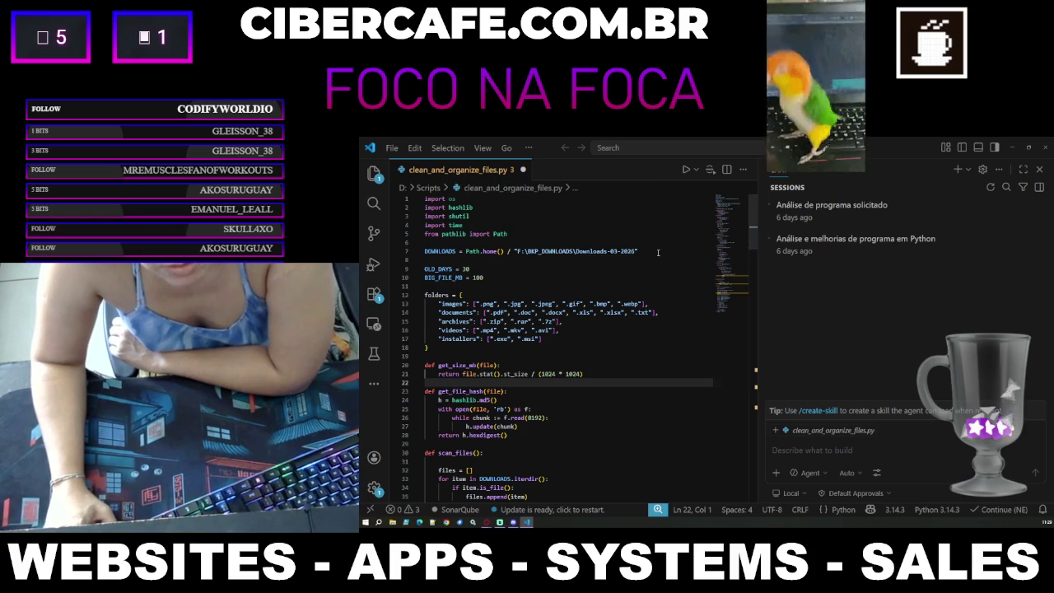
pyautogui.scroll(-3, 562, 270)
pyautogui.scroll(3, 563, 270)
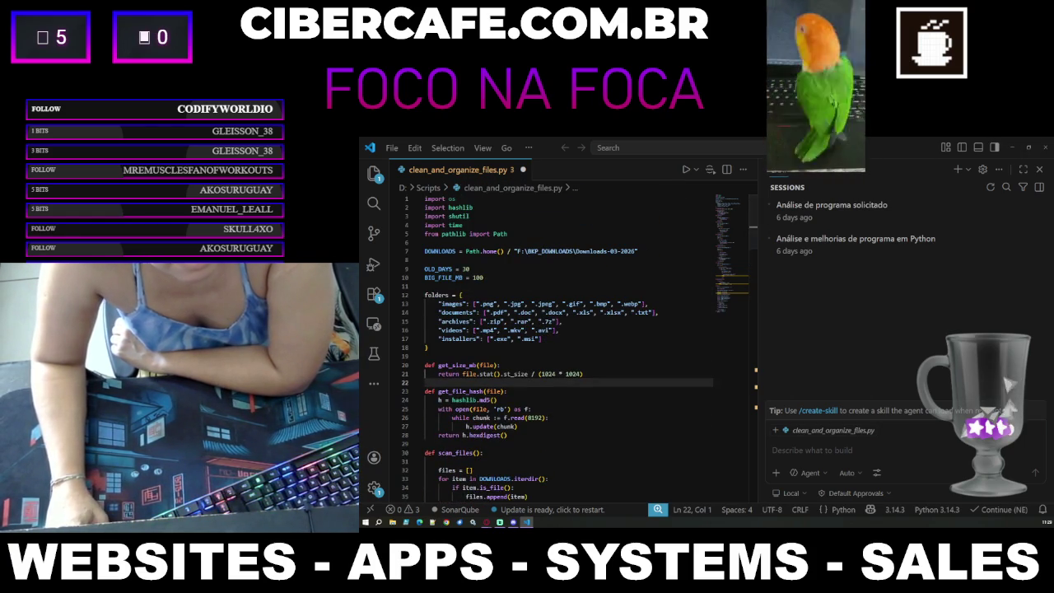
pyautogui.hotkey('alt', 'Tab')
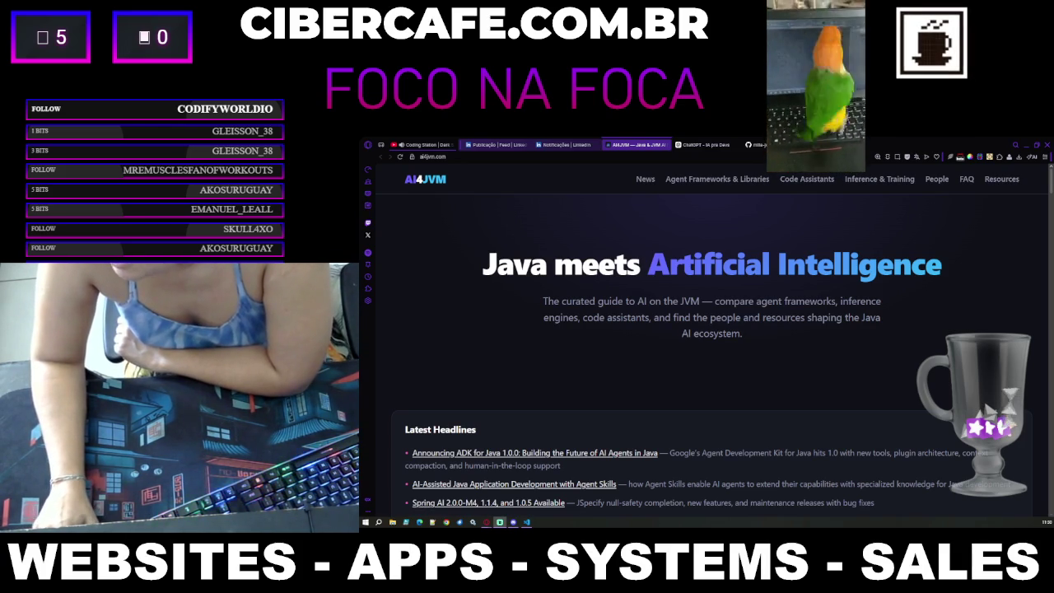
pyautogui.hotkey('alt', 'Tab')
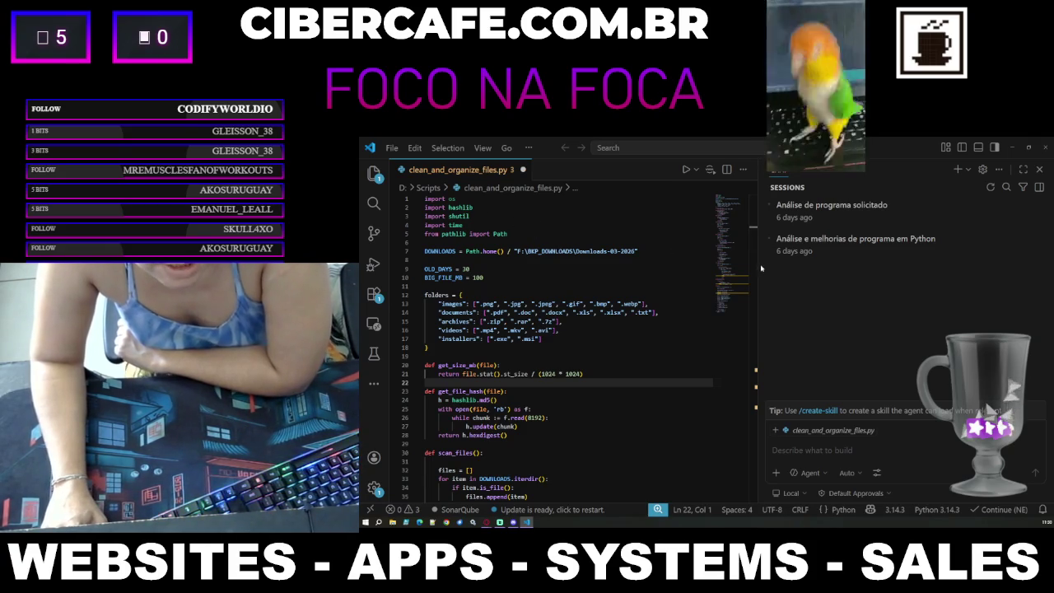
pyautogui.moveTo(757, 265); pyautogui.dragTo(808, 264)
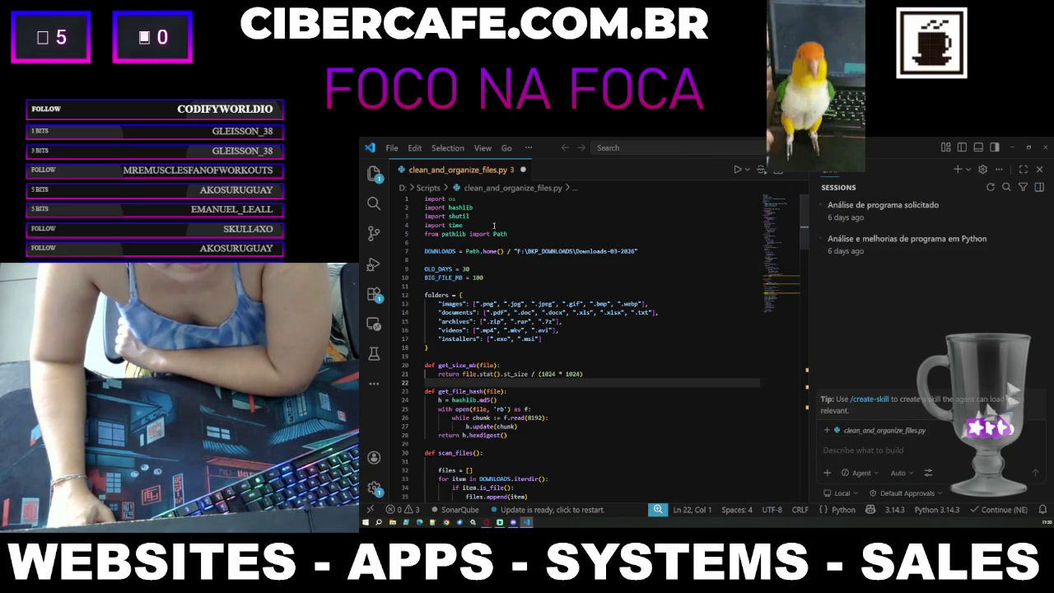
pyautogui.scroll(-1, 494, 225)
pyautogui.moveTo(639, 233)
pyautogui.mouseDown()
pyautogui.moveTo(424, 233)
pyautogui.moveTo(441, 251)
pyautogui.moveTo(579, 275)
pyautogui.mouseUp()
pyautogui.scroll(-2, 533, 249)
pyautogui.click(663, 285)
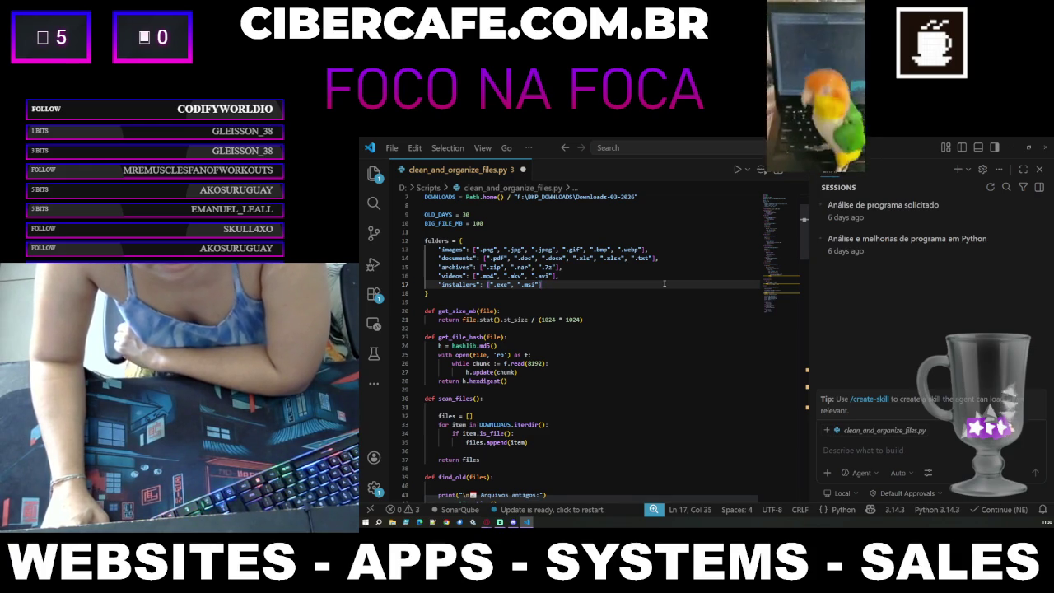
pyautogui.scroll(-1, 663, 283)
pyautogui.scroll(2, 663, 283)
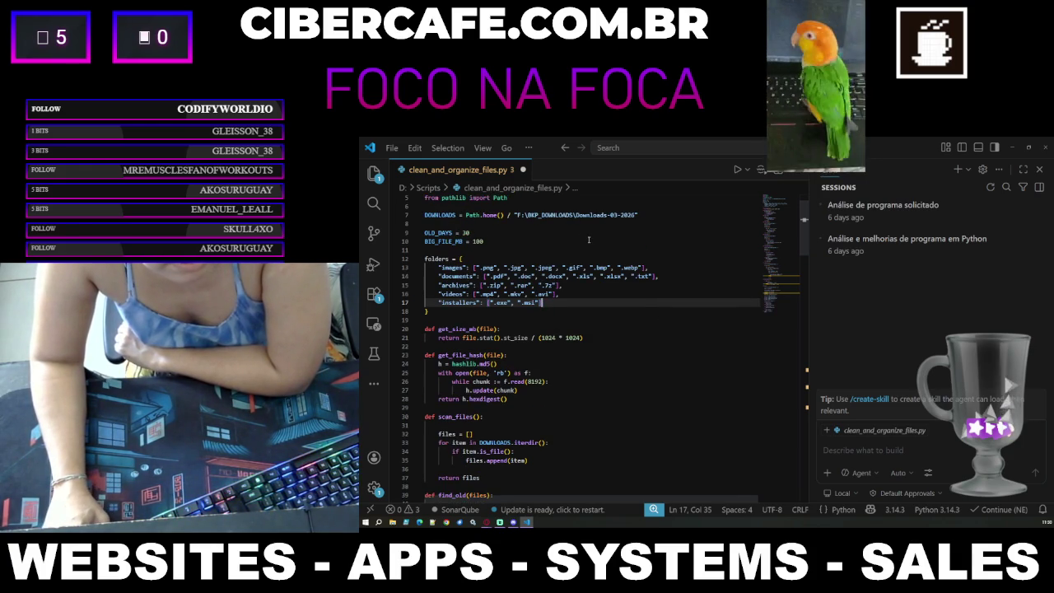
pyautogui.scroll(-2, 589, 239)
pyautogui.scroll(-2, 589, 239)
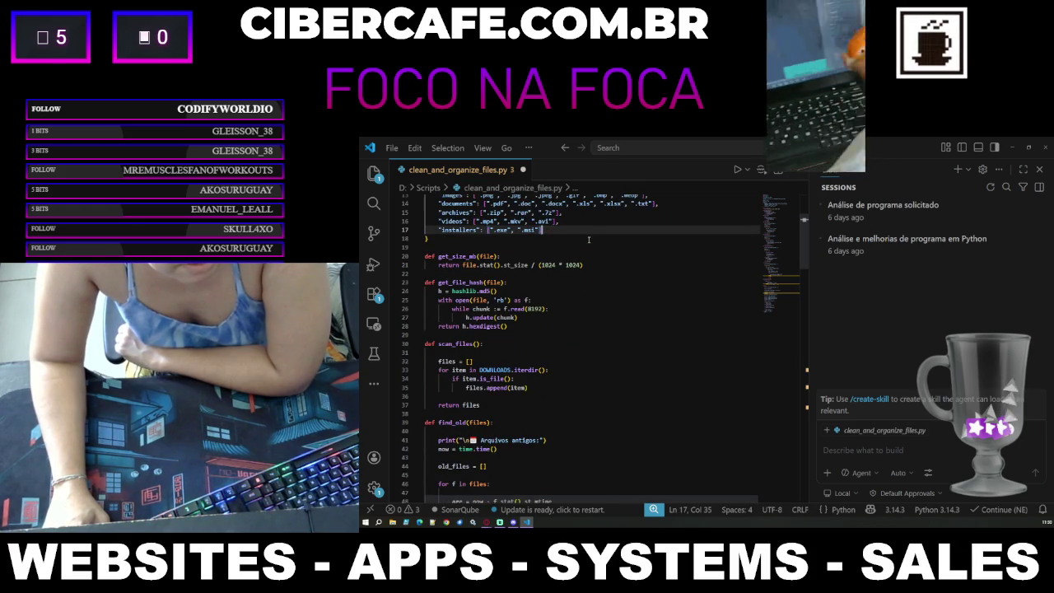
pyautogui.scroll(-1, 589, 239)
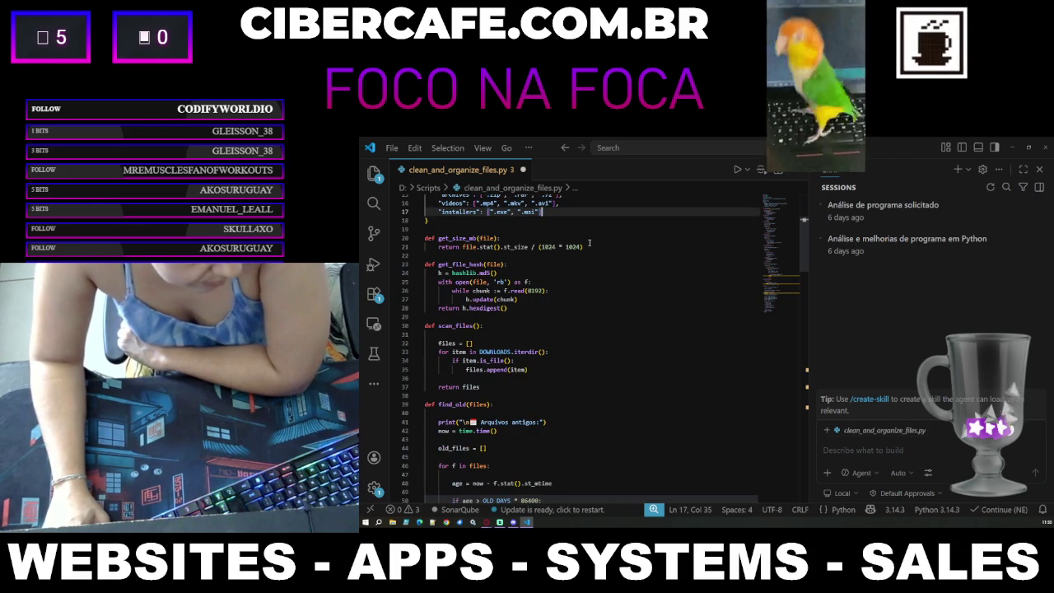
pyautogui.scroll(-2, 612, 274)
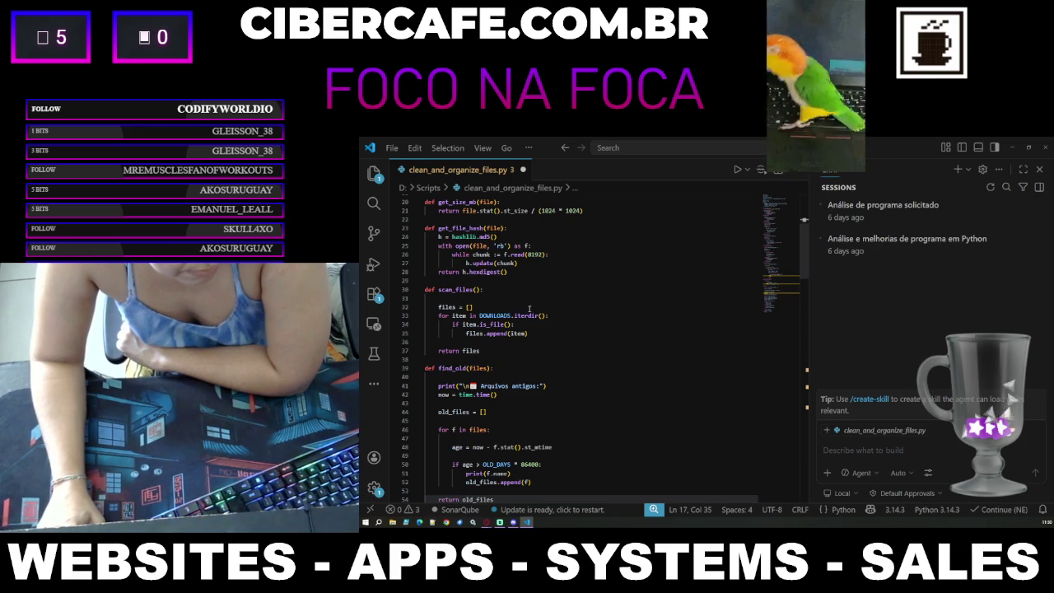
pyautogui.scroll(-6, 529, 309)
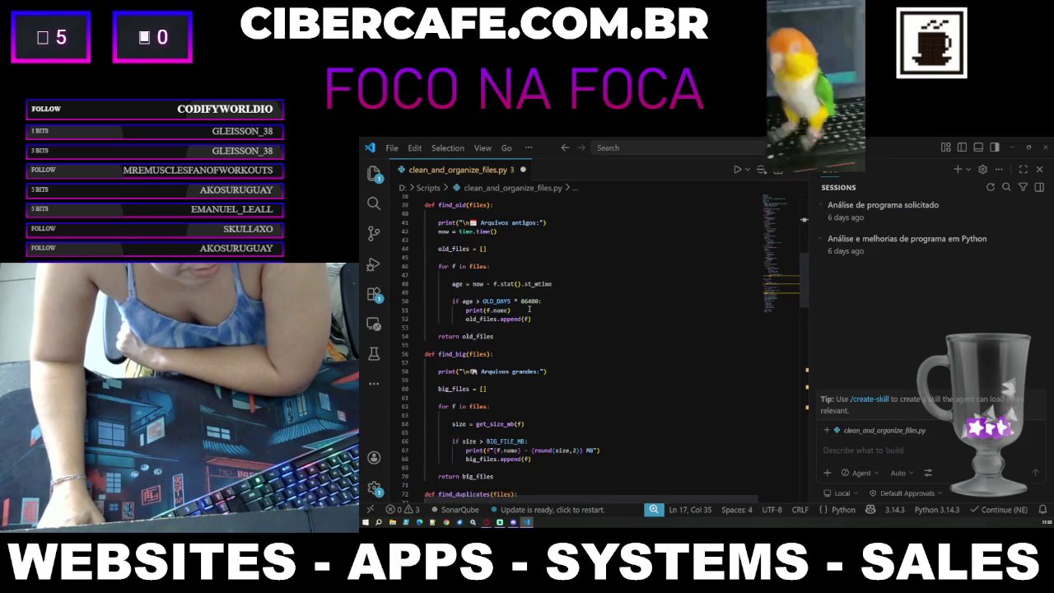
pyautogui.scroll(-18, 530, 308)
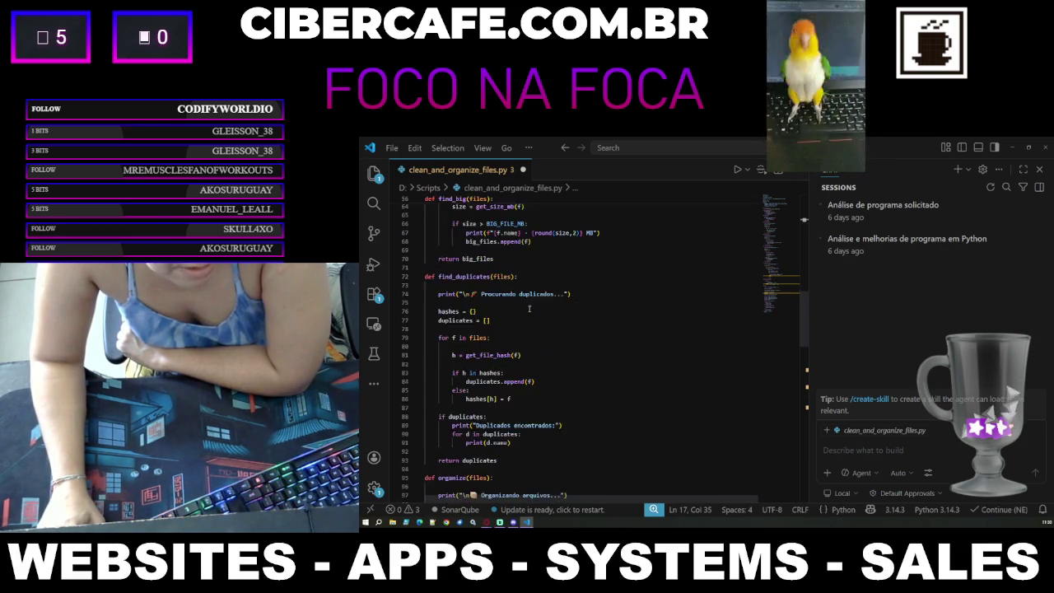
pyautogui.scroll(-14, 530, 307)
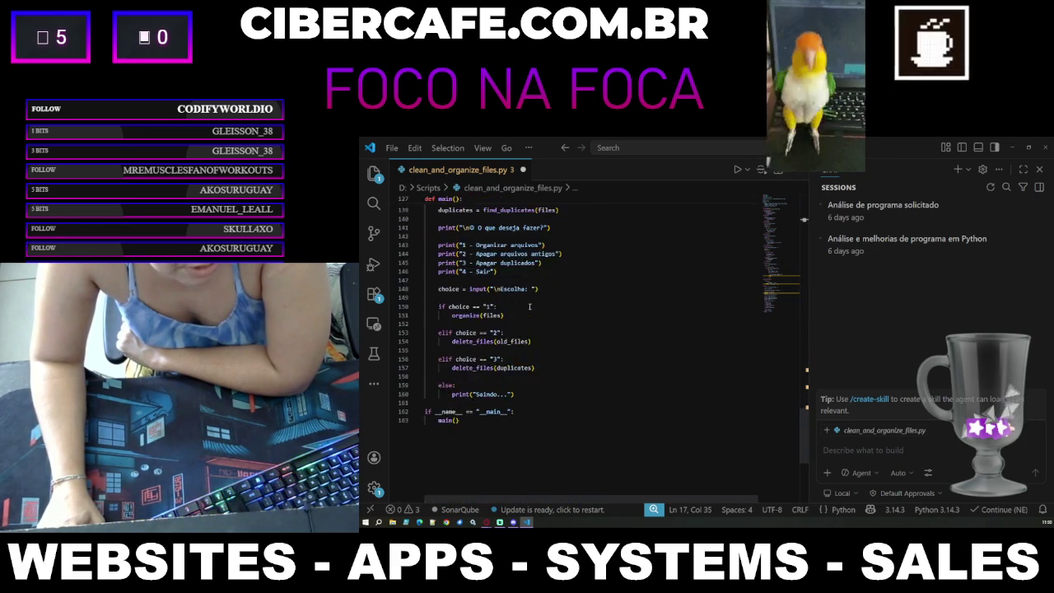
pyautogui.scroll(3, 529, 306)
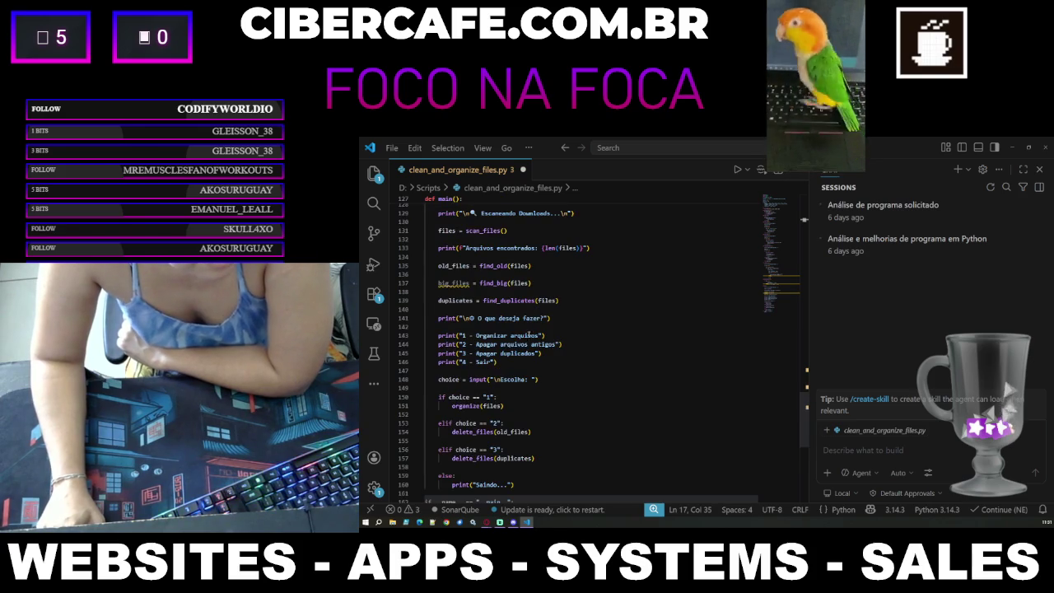
pyautogui.scroll(-3, 588, 353)
pyautogui.scroll(2, 588, 351)
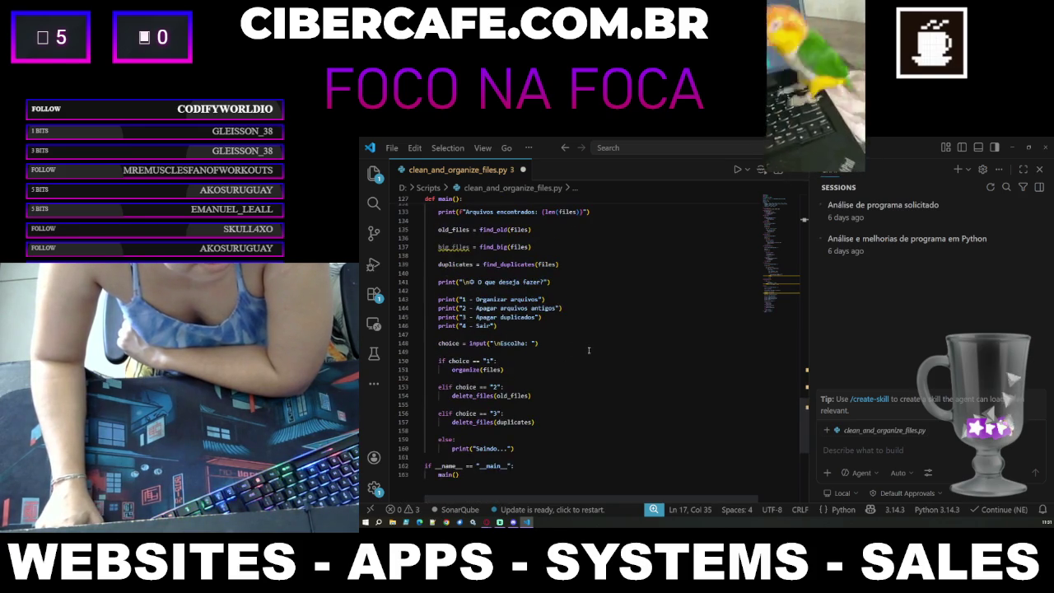
pyautogui.scroll(2, 589, 350)
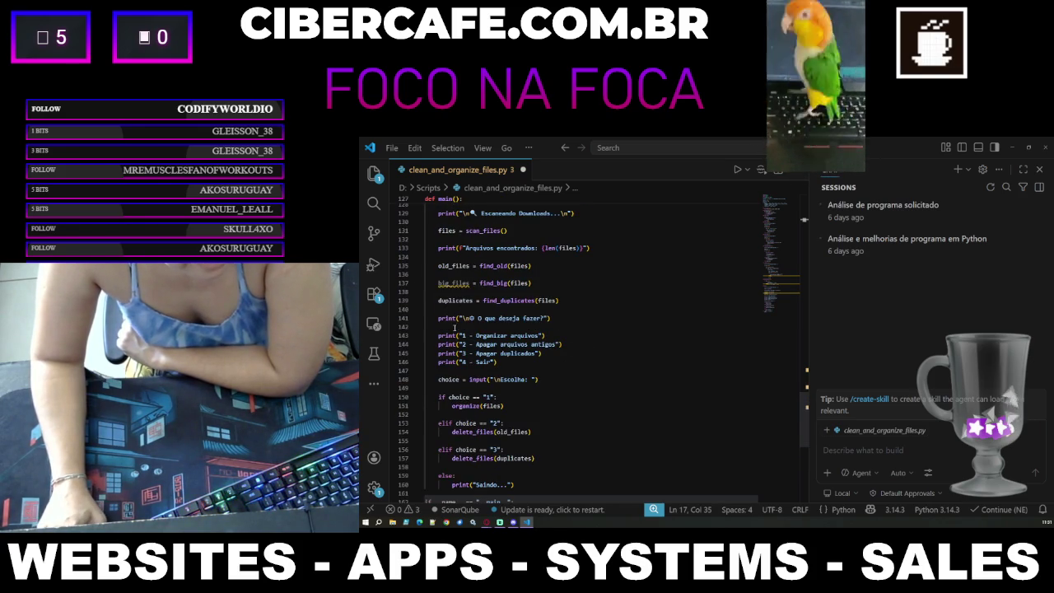
pyautogui.click(540, 337)
pyautogui.click(572, 340)
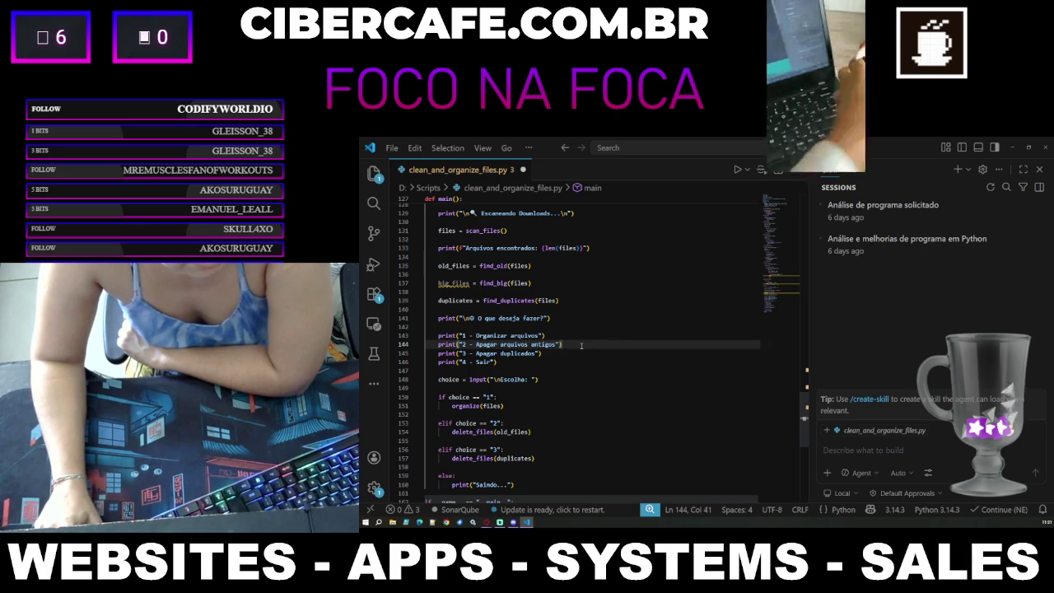
pyautogui.moveTo(580, 352); pyautogui.dragTo(467, 353)
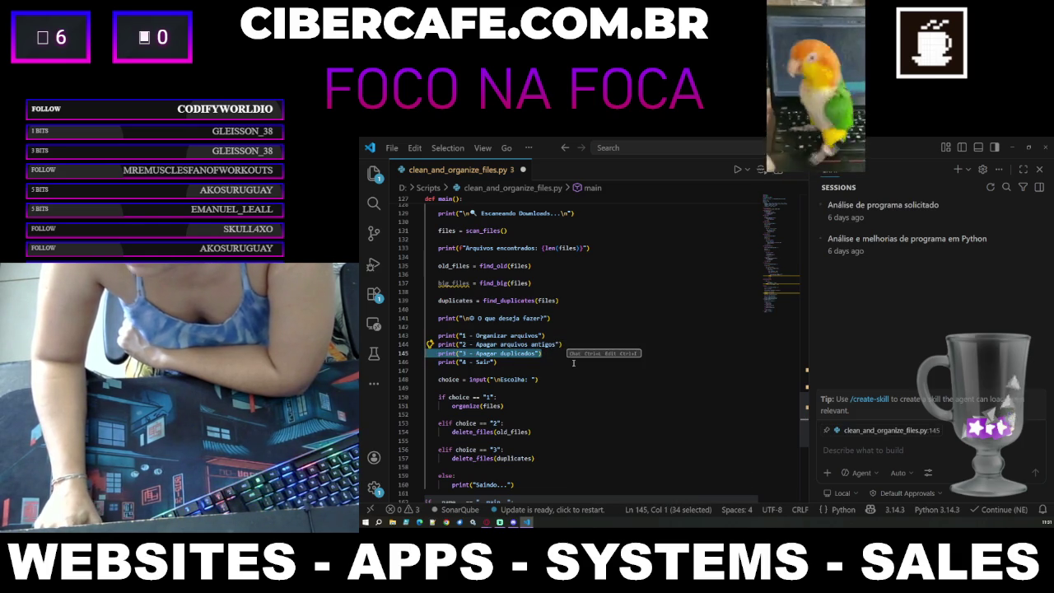
pyautogui.scroll(10, 568, 354)
pyautogui.scroll(20, 574, 363)
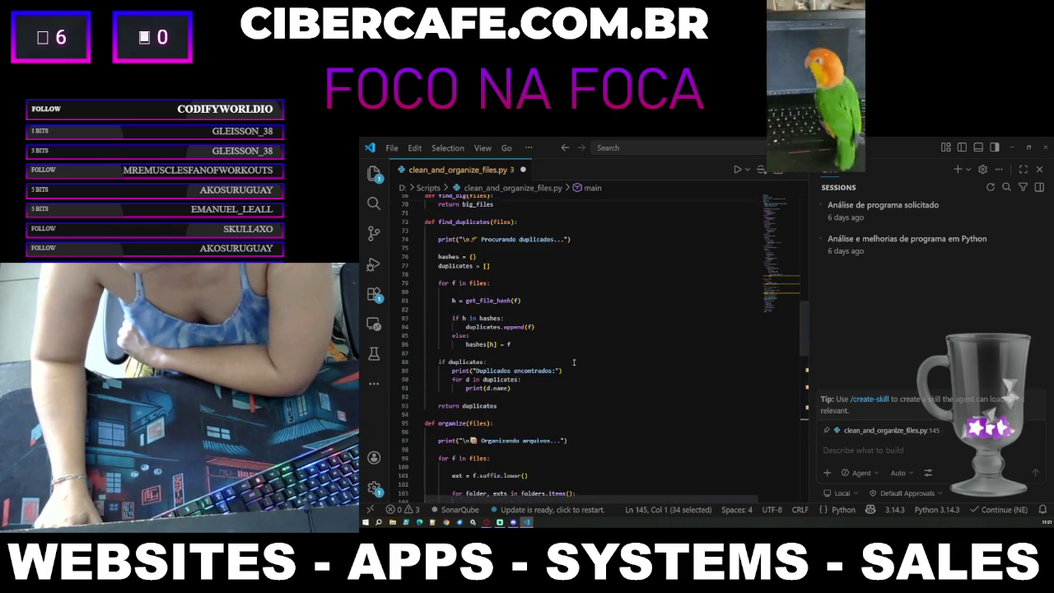
pyautogui.scroll(7, 575, 359)
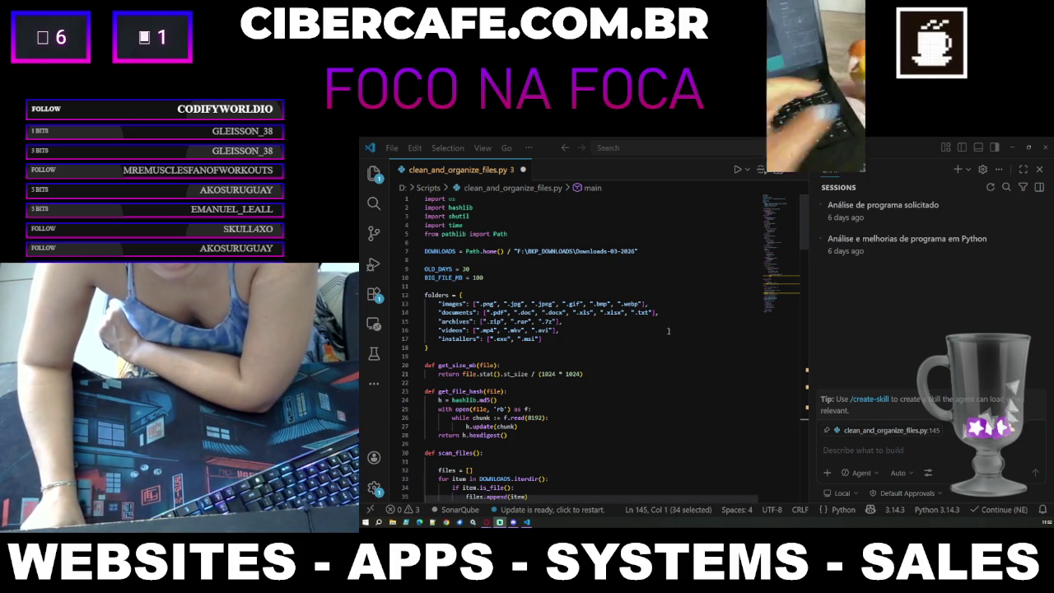
# Widen the Chat/Sessions panel beside clean_and_organize_files.py by dragging its divider left.
pyautogui.moveTo(807, 355)
pyautogui.mouseDown()
pyautogui.moveTo(761, 356)
pyautogui.moveTo(811, 356)
pyautogui.mouseUp()
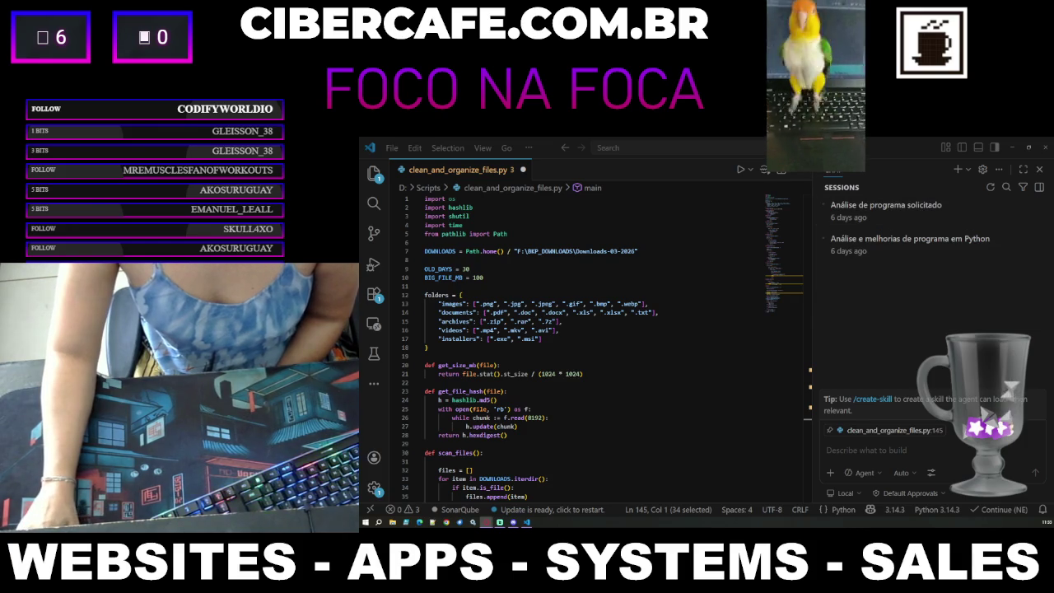
# Back in Opera, load gmail.com in a new tab.
pyautogui.hotkey('alt', 'Tab')
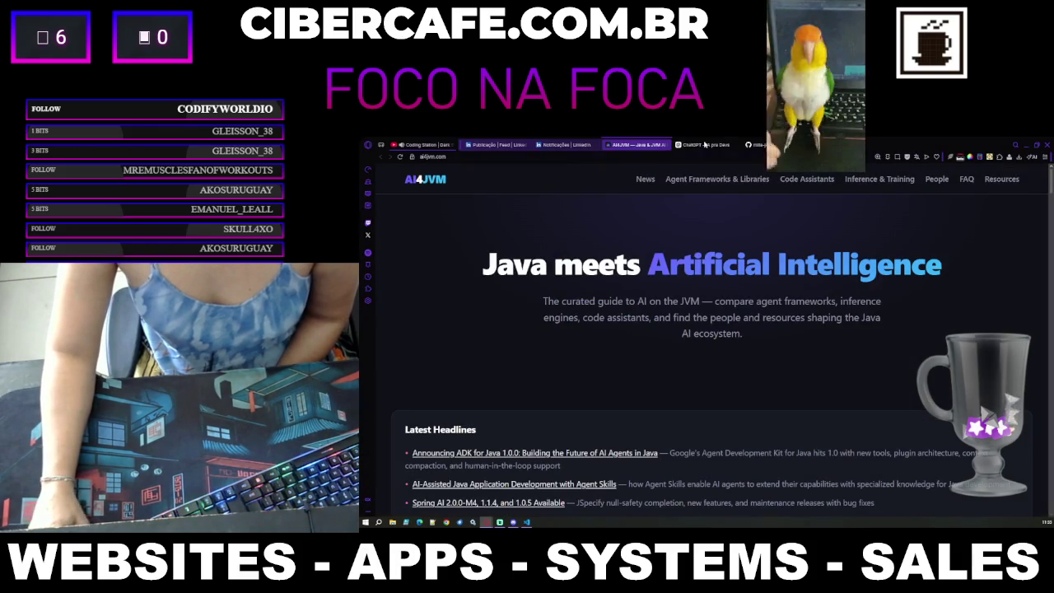
pyautogui.hotkey('ctrl', 't')
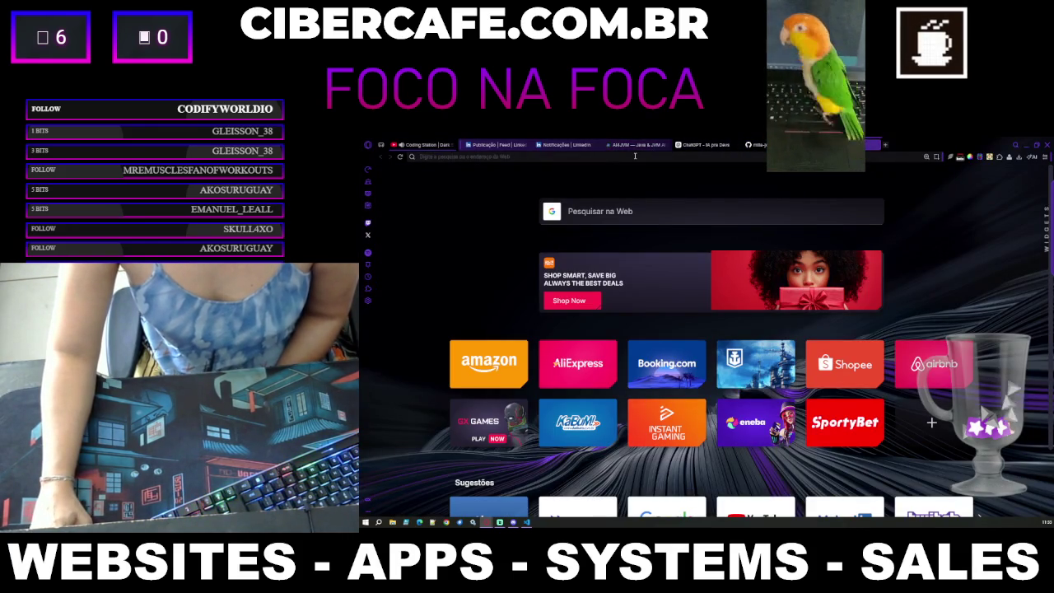
pyautogui.write('i')
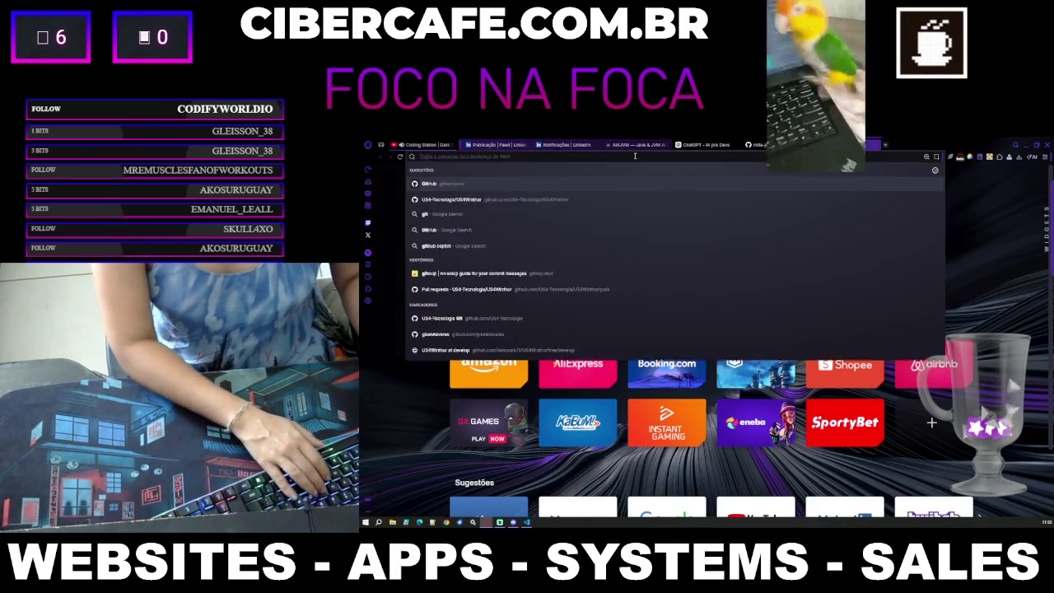
pyautogui.press('BackSpace')
pyautogui.write('gmail.com')
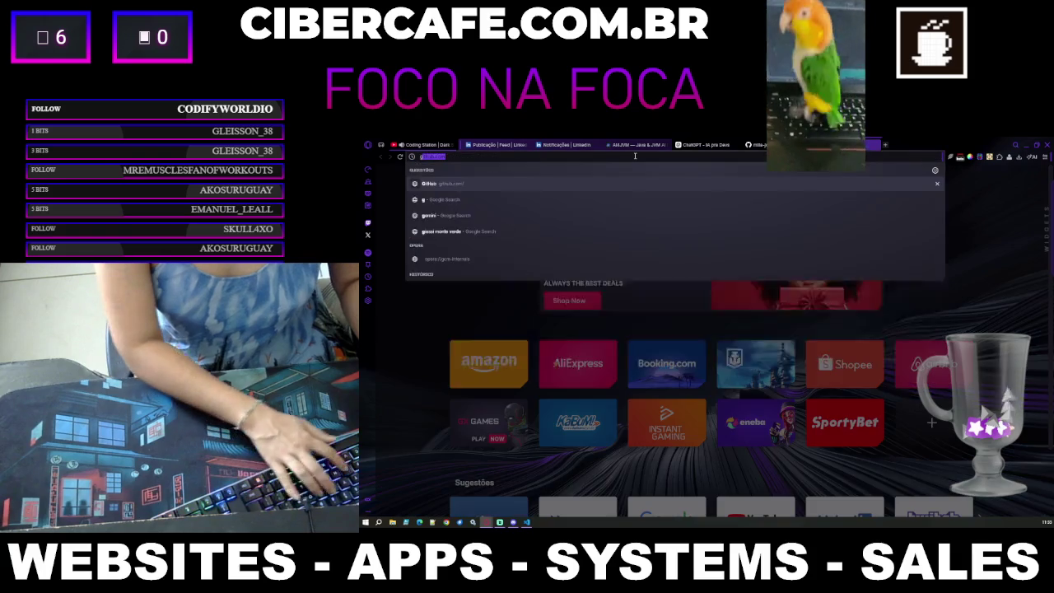
pyautogui.press('Return')
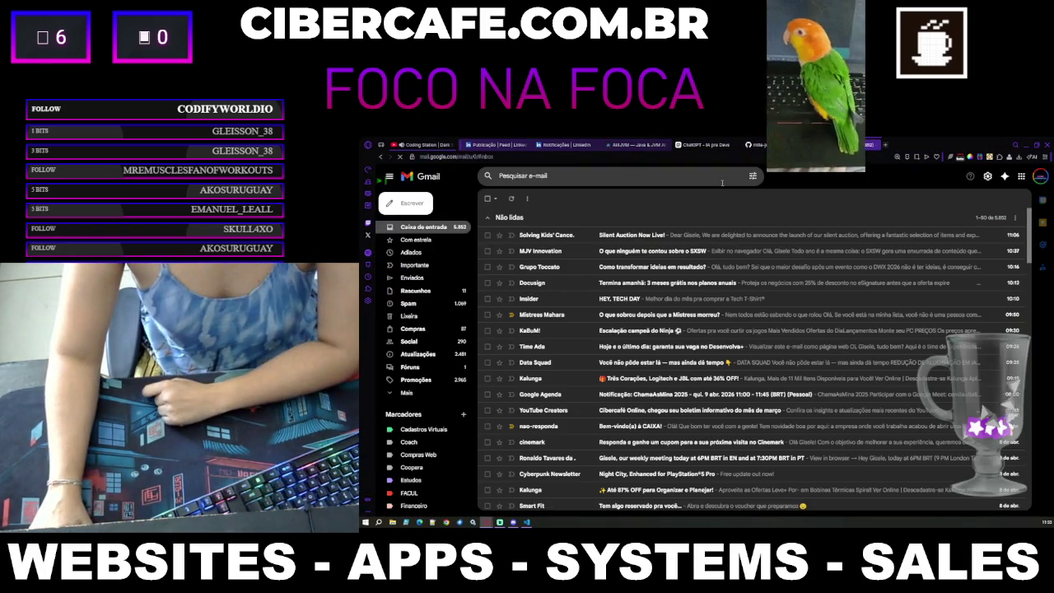
# Search the mail for 'sc tec' and open the AVA SESI/SC SENAI/SC login confirmation email.
pyautogui.click(577, 175)
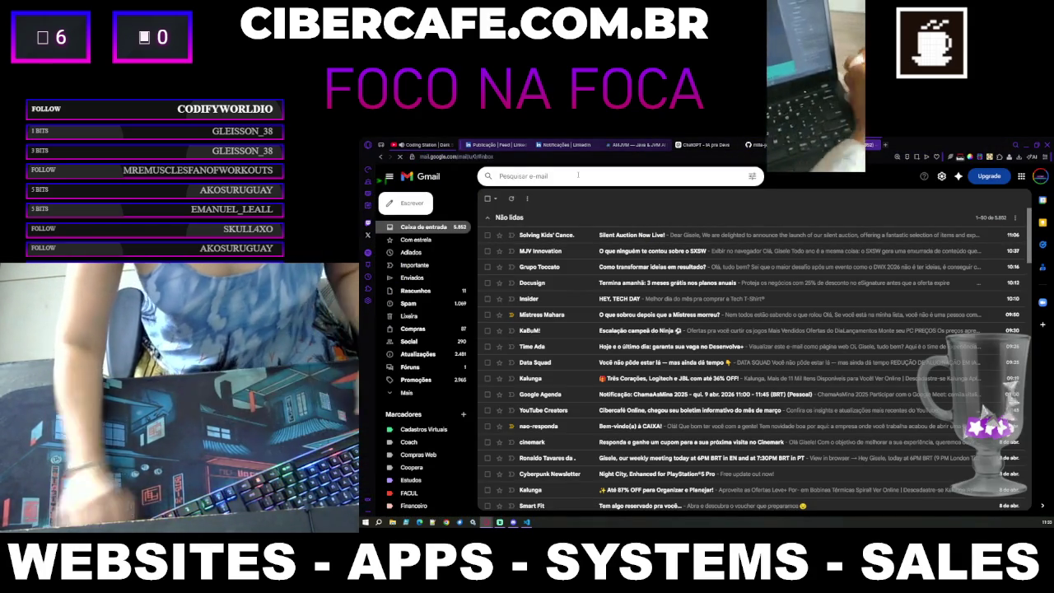
pyautogui.write('sc tec')
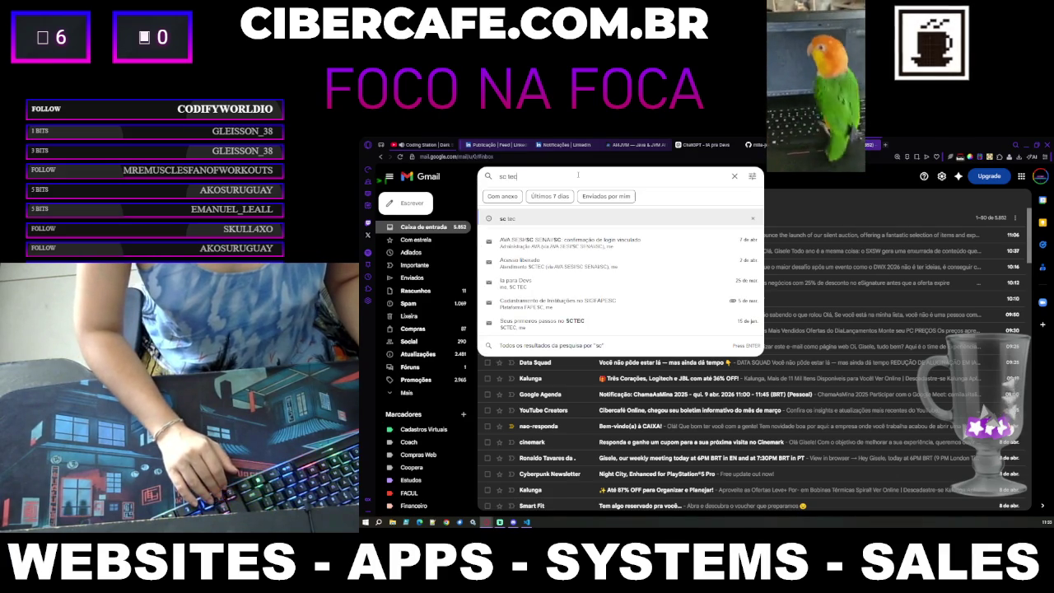
pyautogui.press('Down')
pyautogui.press('Return')
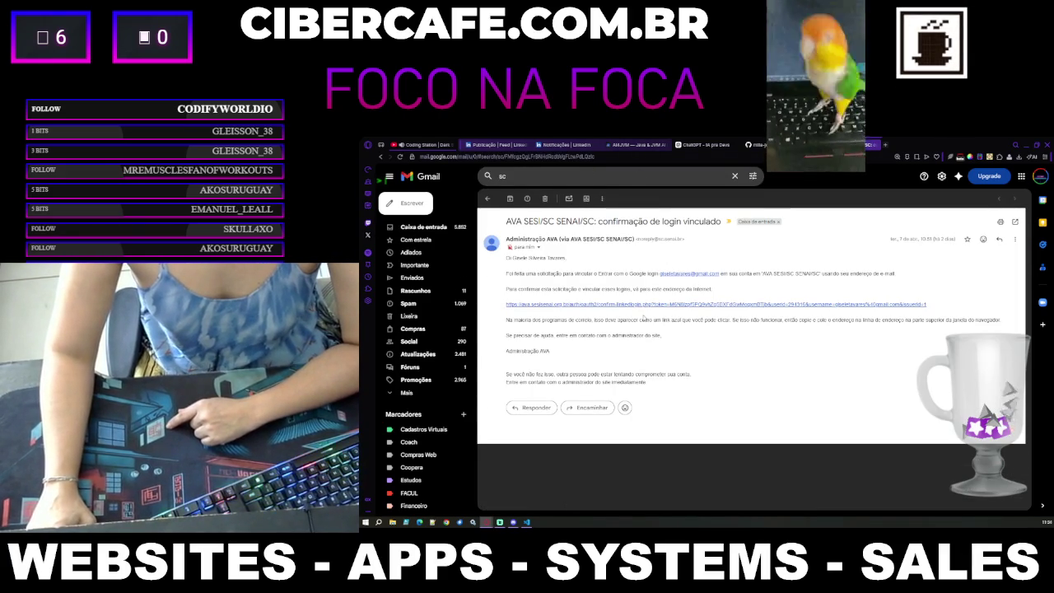
pyautogui.click(550, 177)
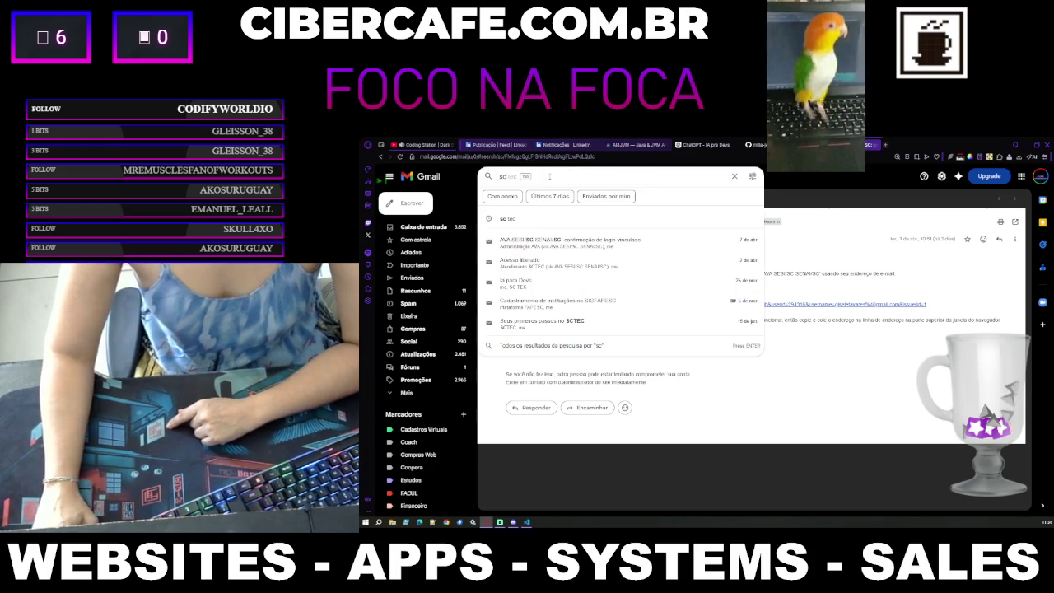
# Refine the search to 'sc tec', open the 'Acesso liberado' email and follow its course link.
pyautogui.write('tec')
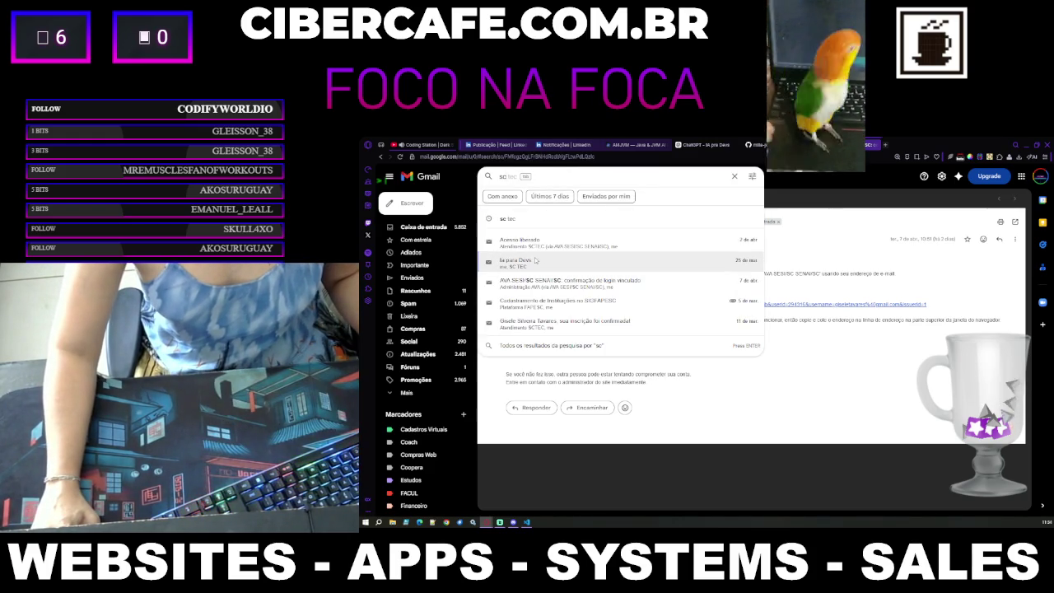
pyautogui.click(527, 240)
pyautogui.scroll(-3, 803, 402)
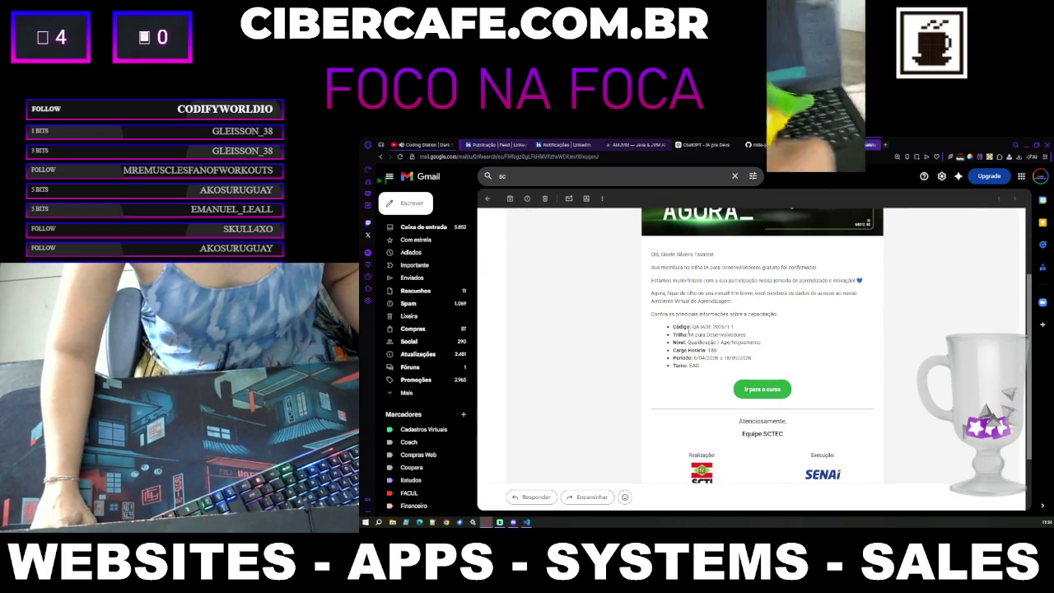
pyautogui.click(762, 389)
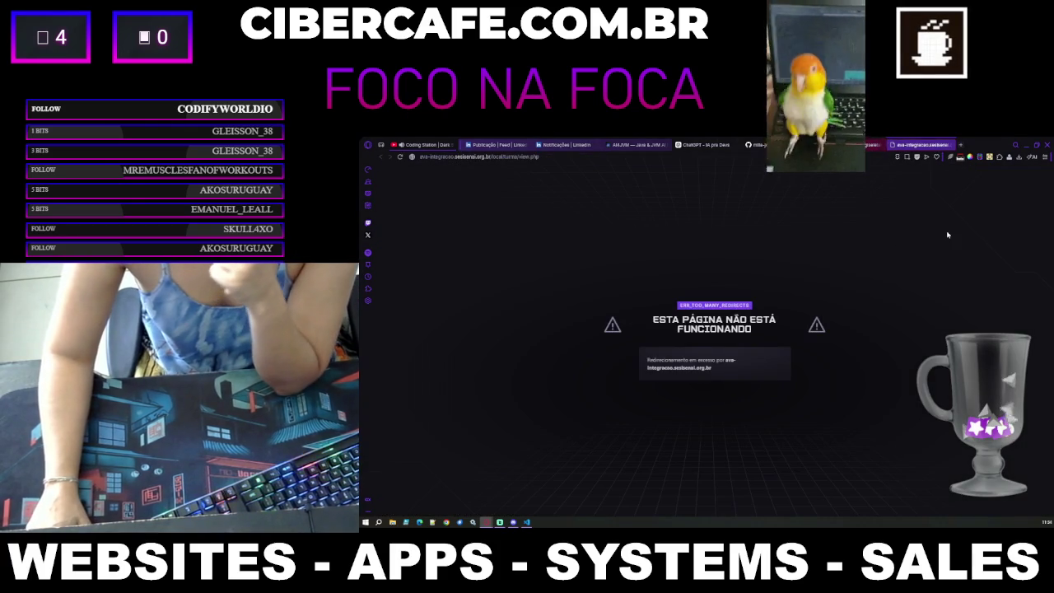
# Close the too-many-redirects tab, follow the course link again and reload the bare AVA domain.
pyautogui.click(483, 157)
pyautogui.click(485, 156)
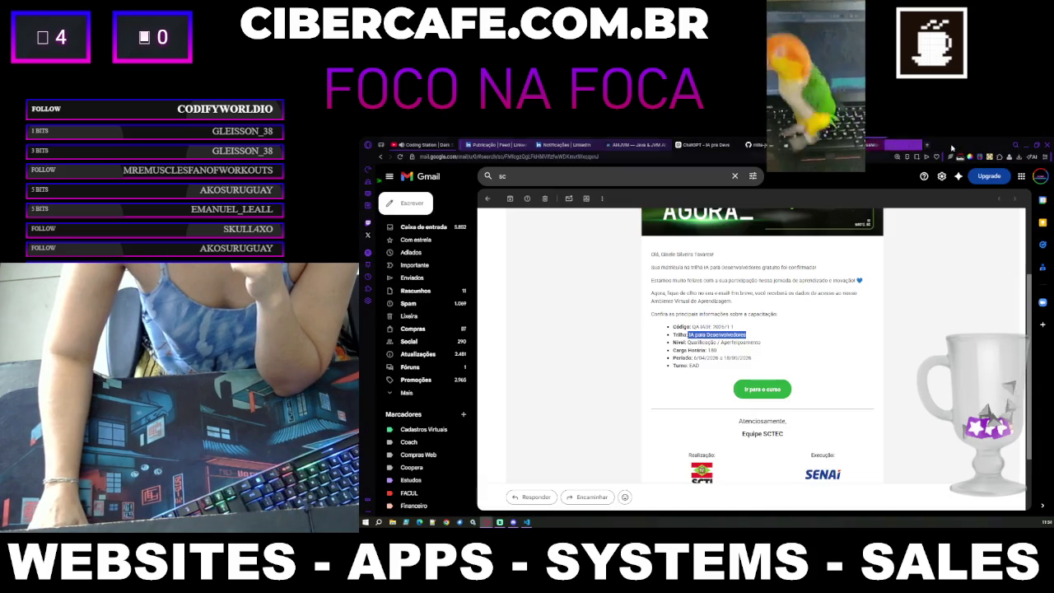
pyautogui.click(950, 145)
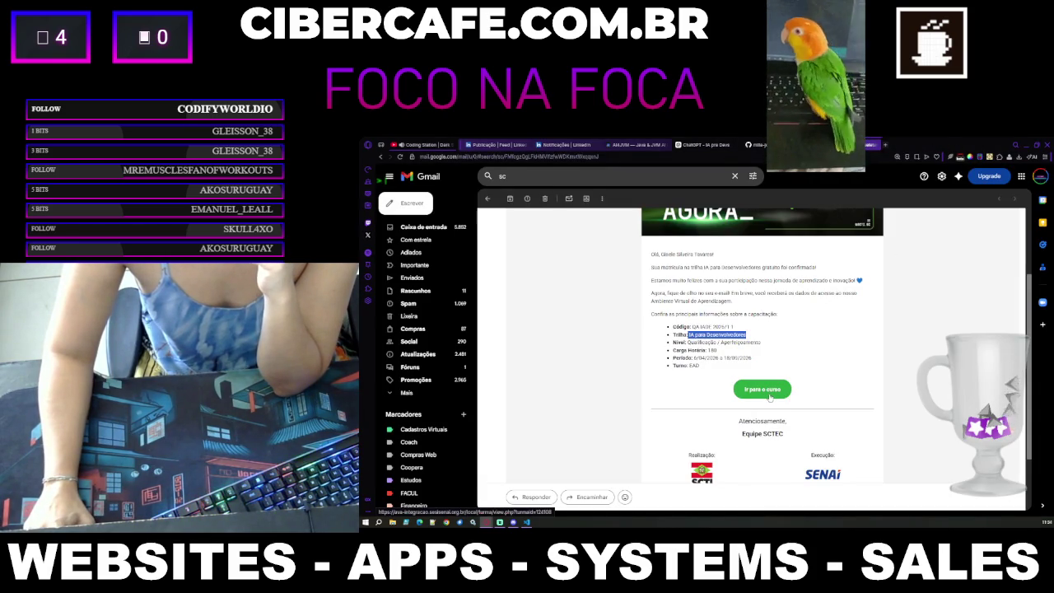
pyautogui.click(761, 390)
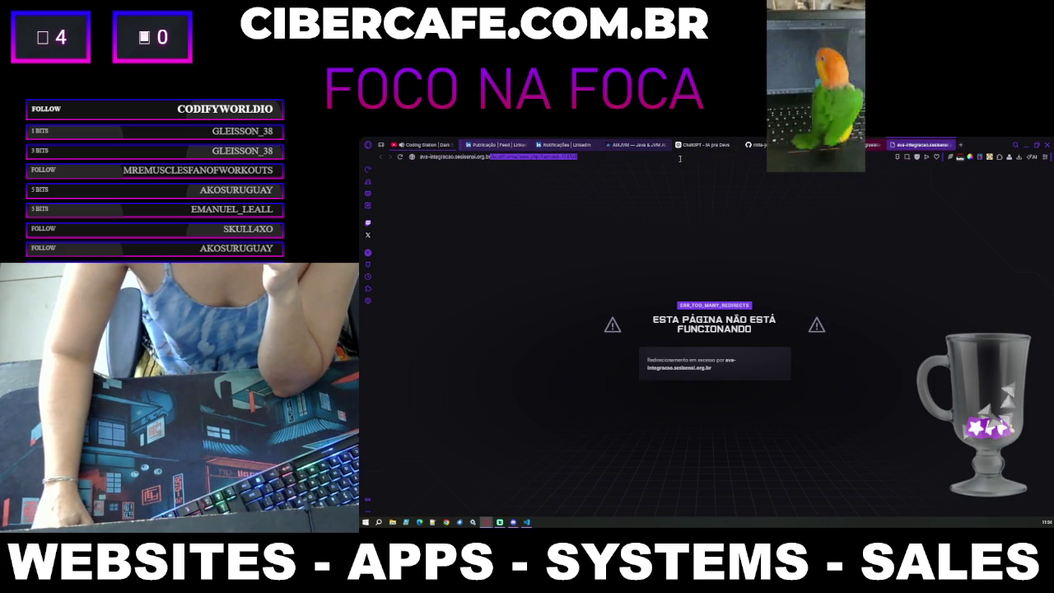
pyautogui.press('F5')
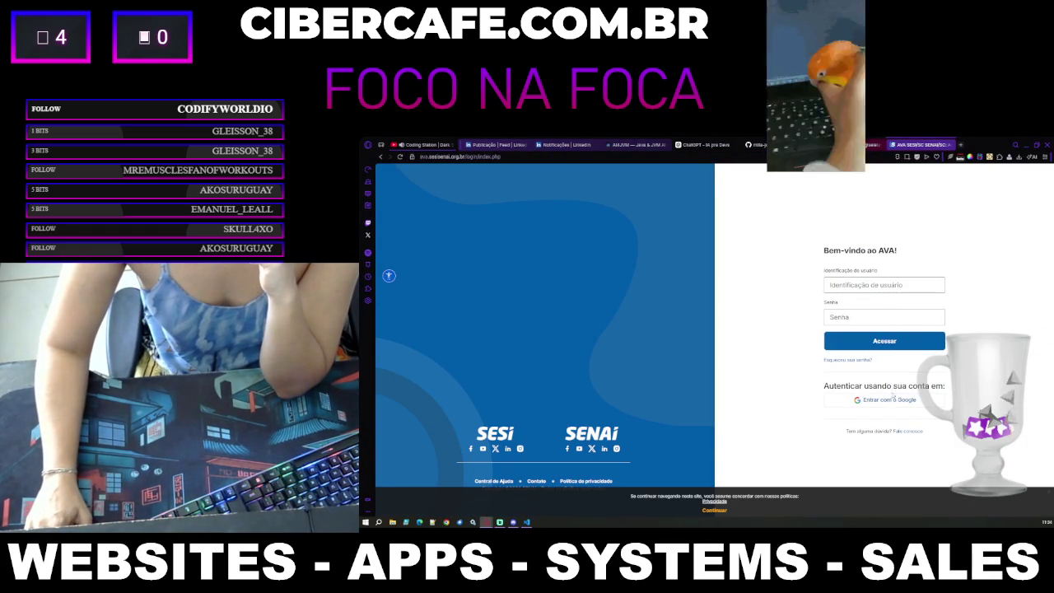
# Sign in to AVA with a Google account and check Meus cursos, which lists no enrolled courses.
pyautogui.click(888, 400)
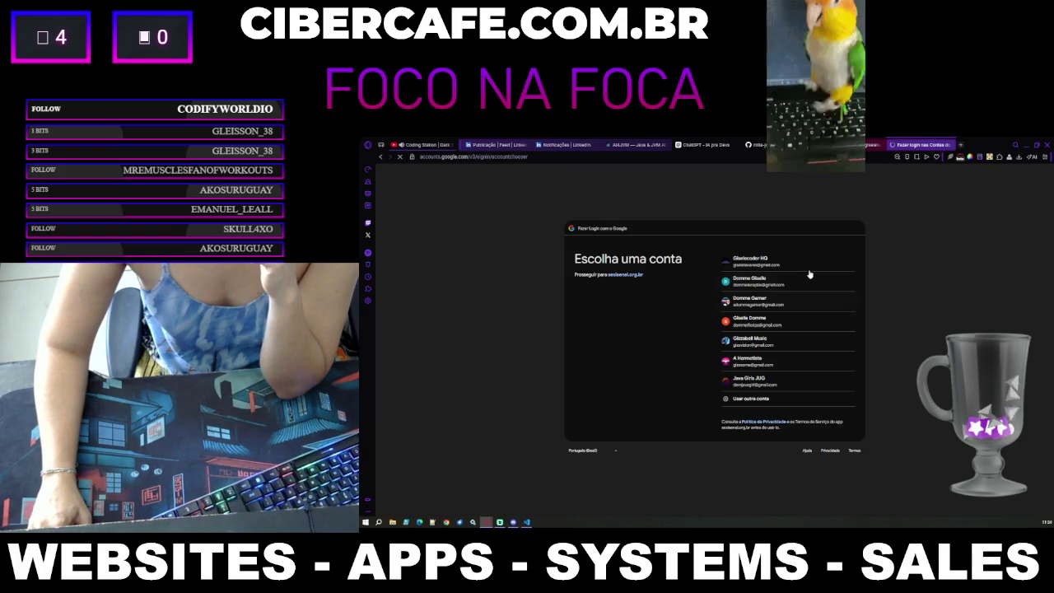
pyautogui.click(804, 263)
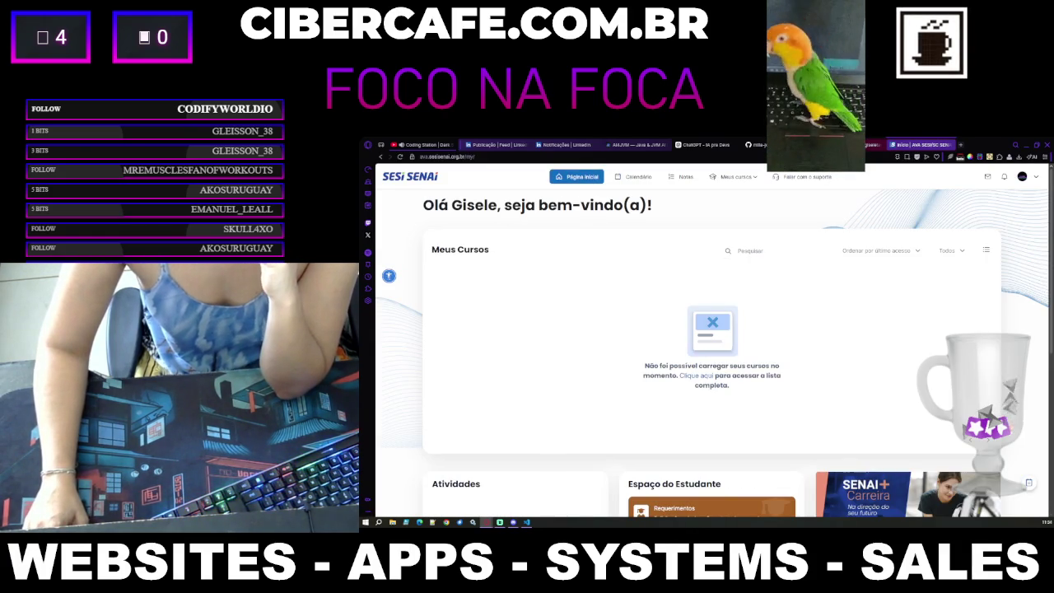
pyautogui.scroll(-3, 745, 393)
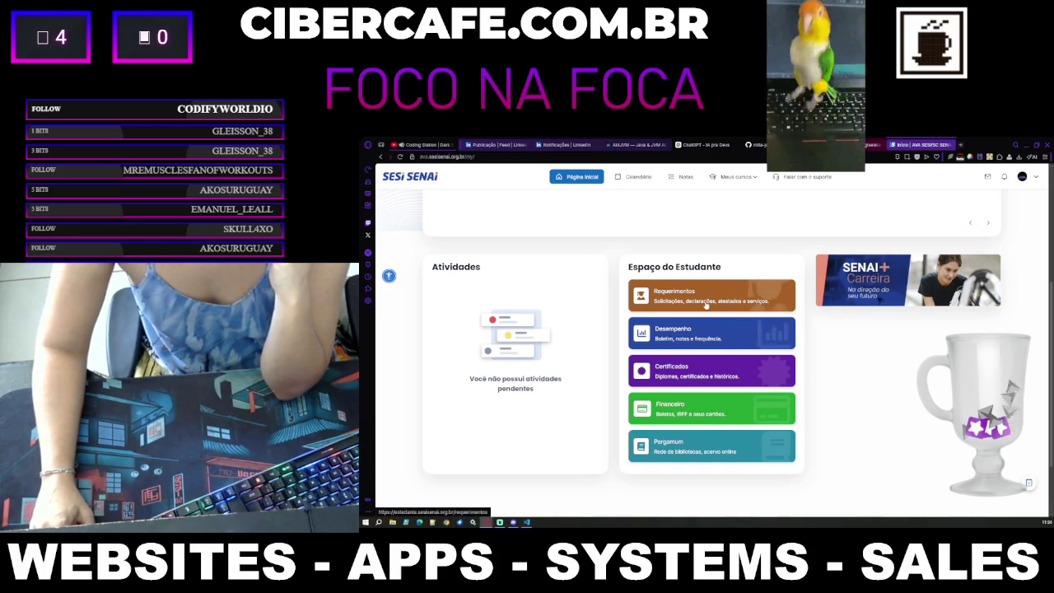
pyautogui.click(745, 180)
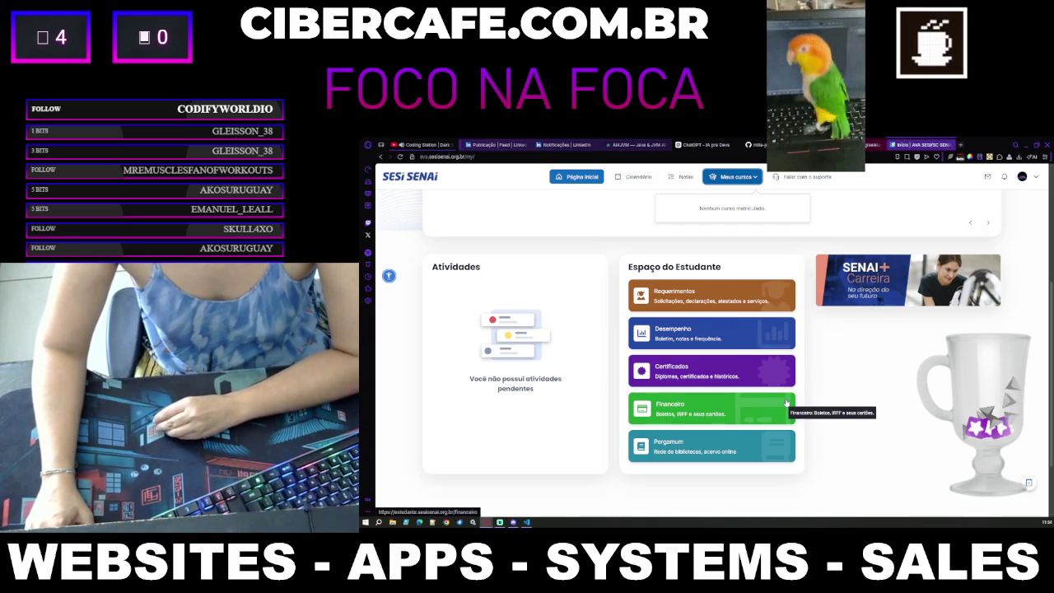
pyautogui.scroll(3, 786, 402)
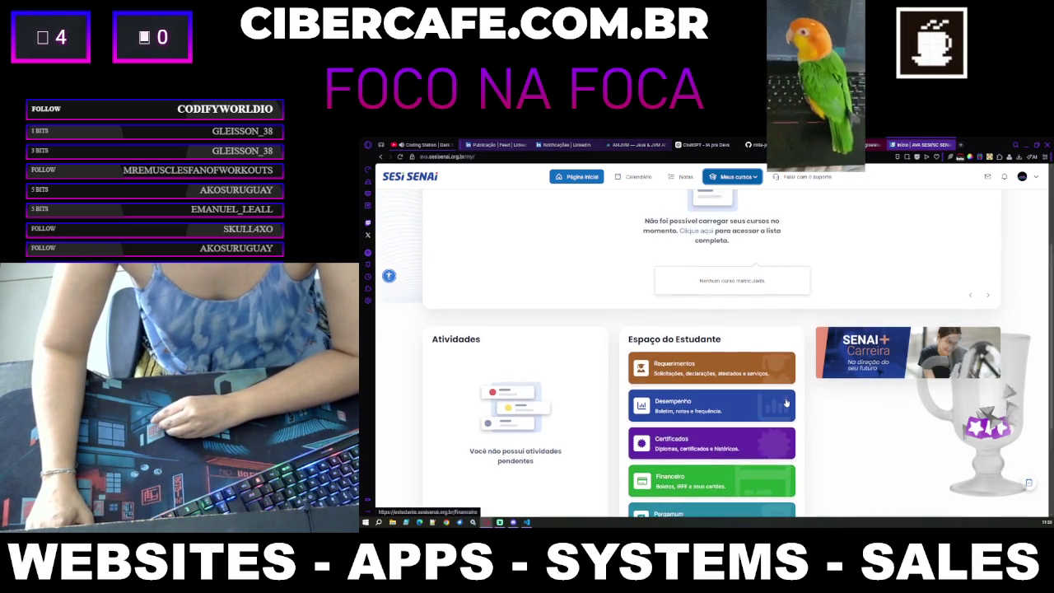
pyautogui.scroll(3, 786, 401)
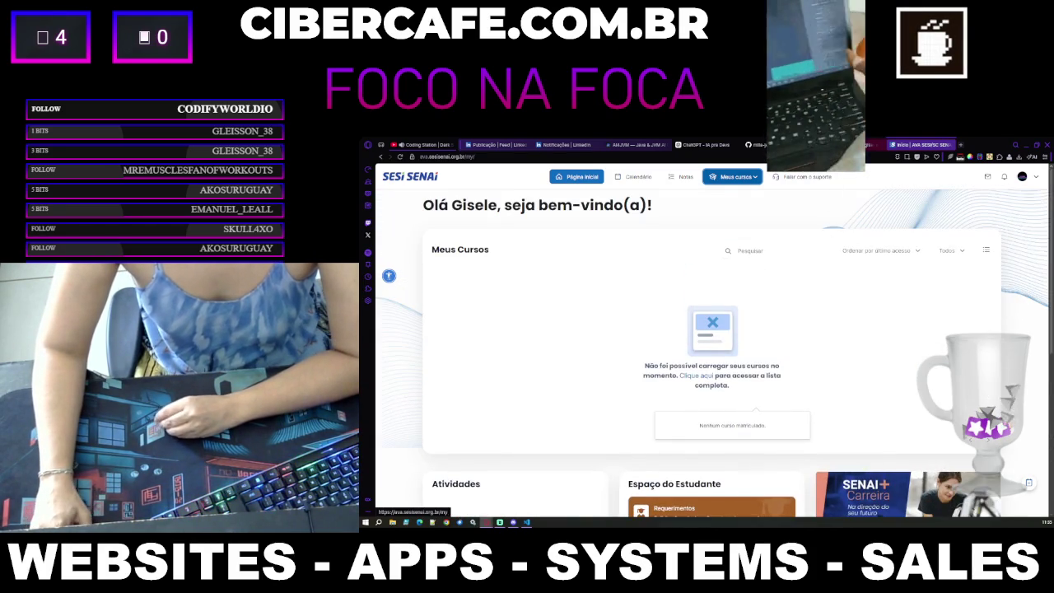
pyautogui.hotkey('ctrl', 'shift', 'Tab')
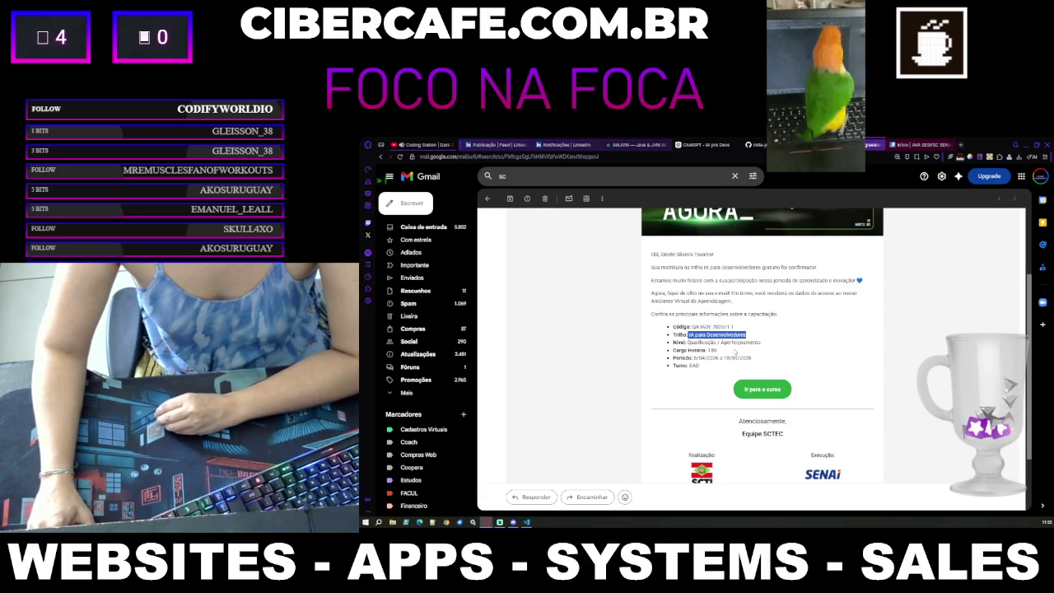
pyautogui.scroll(3, 675, 370)
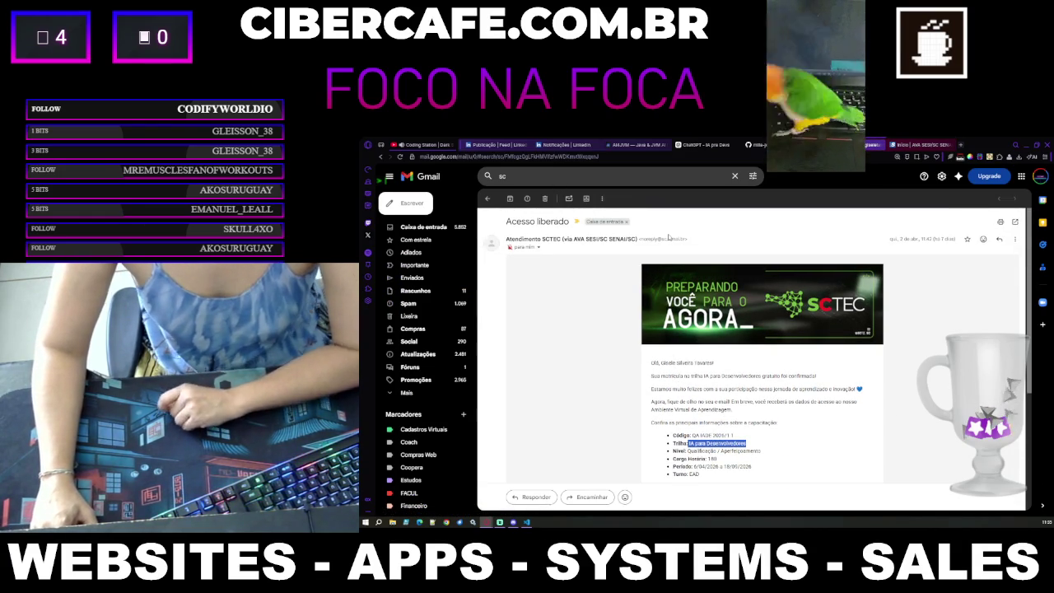
pyautogui.scroll(-3, 747, 431)
pyautogui.scroll(-1, 747, 431)
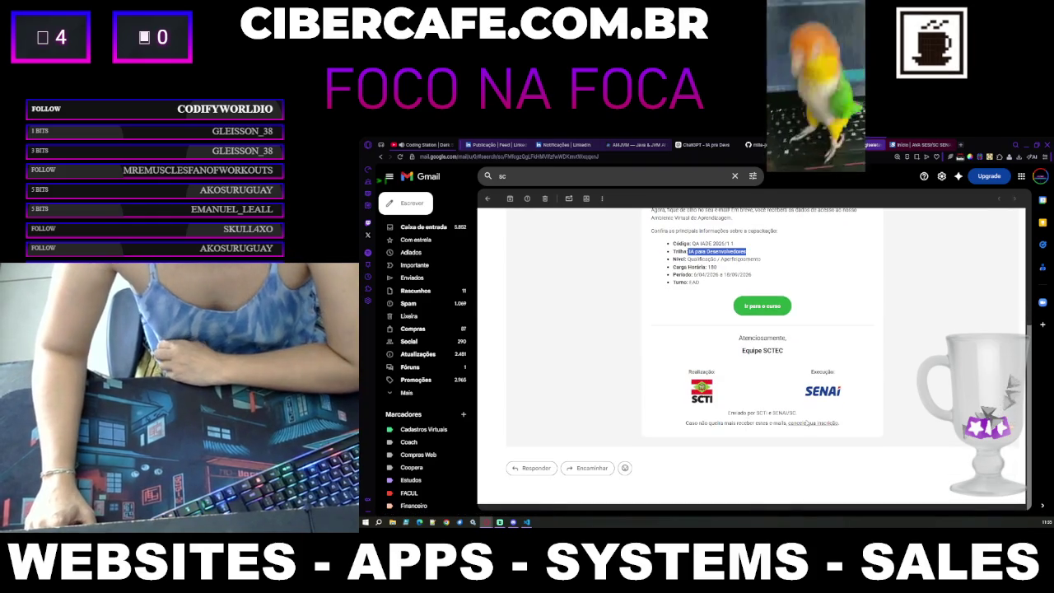
pyautogui.scroll(5, 773, 423)
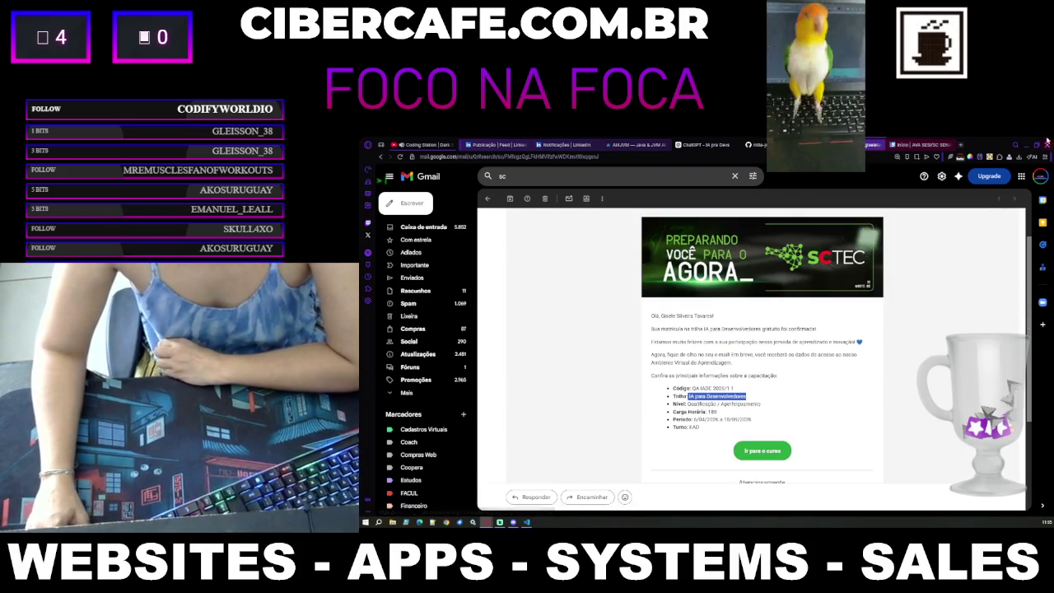
pyautogui.click(920, 145)
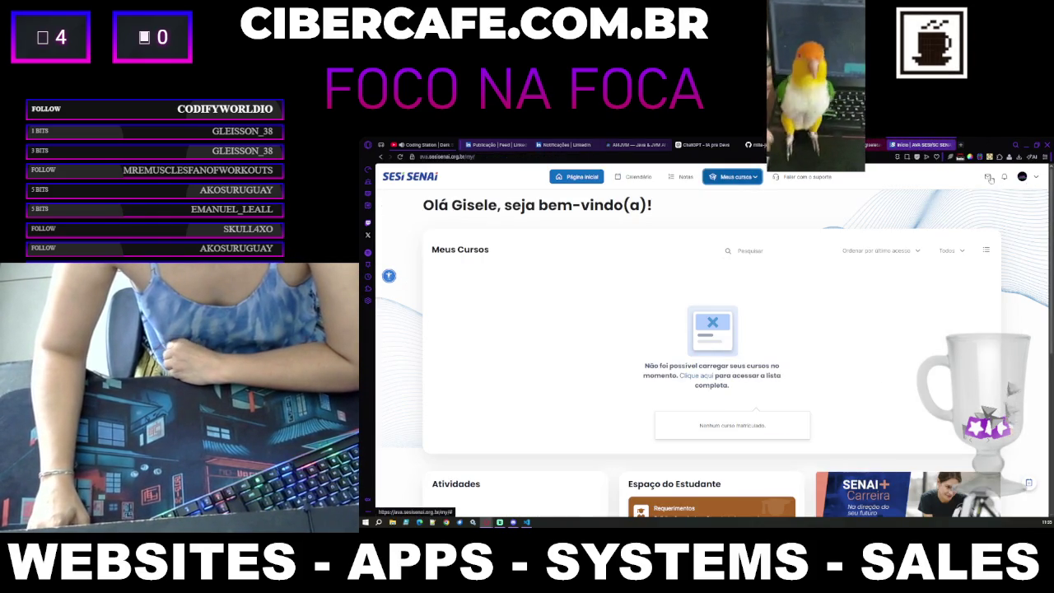
pyautogui.click(987, 176)
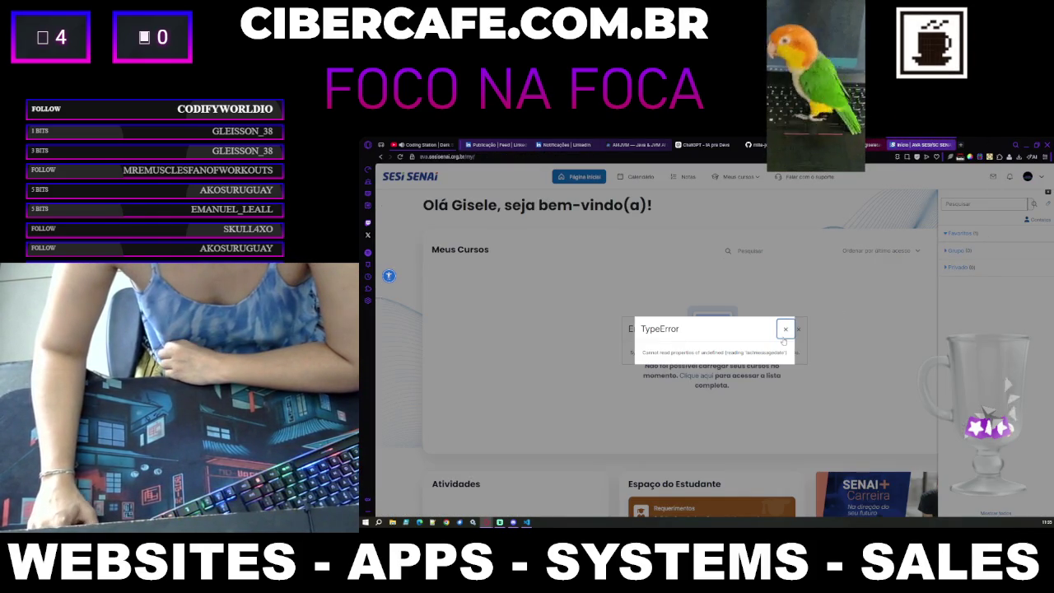
pyautogui.click(785, 331)
pyautogui.click(798, 330)
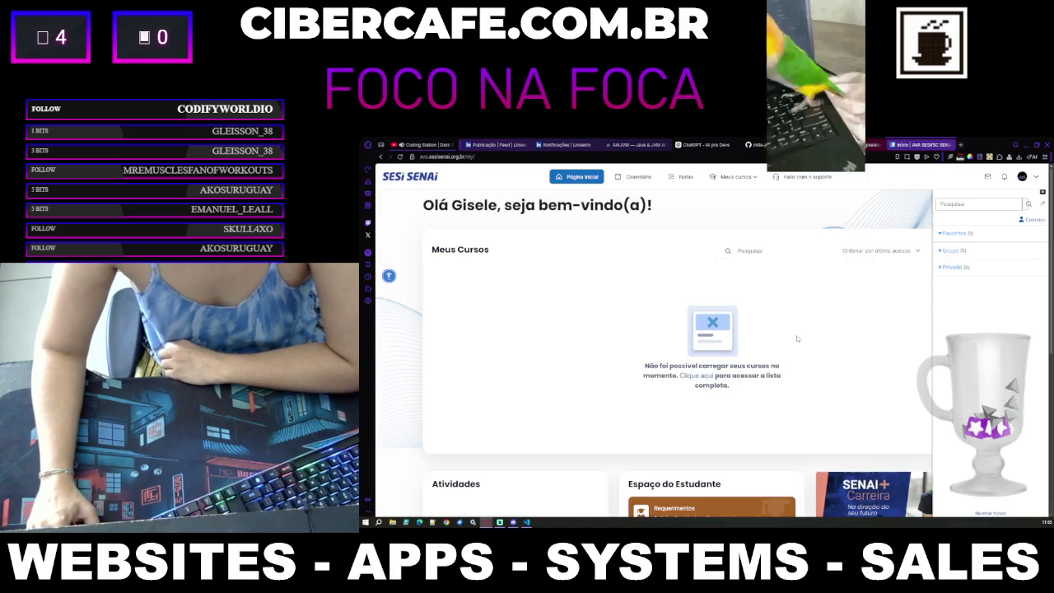
pyautogui.click(1005, 177)
pyautogui.click(979, 207)
pyautogui.scroll(-5, 838, 415)
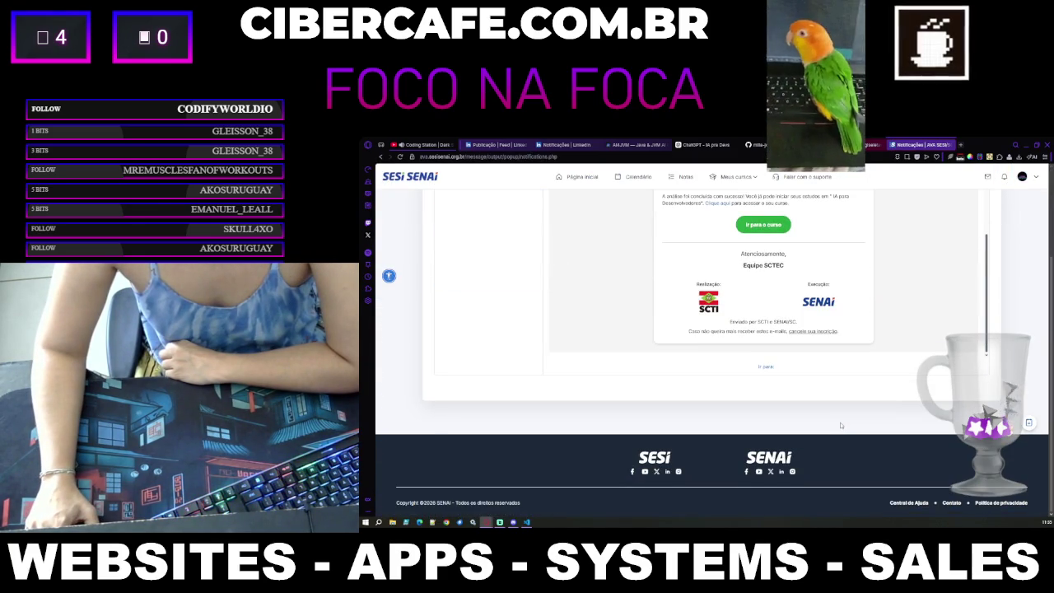
pyautogui.scroll(3, 841, 424)
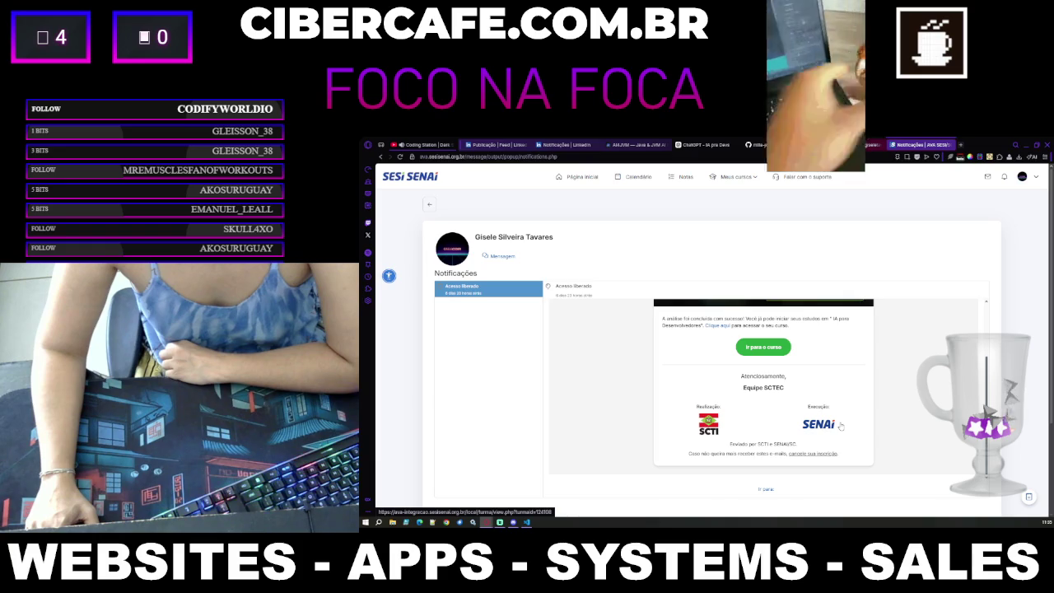
pyautogui.click(576, 176)
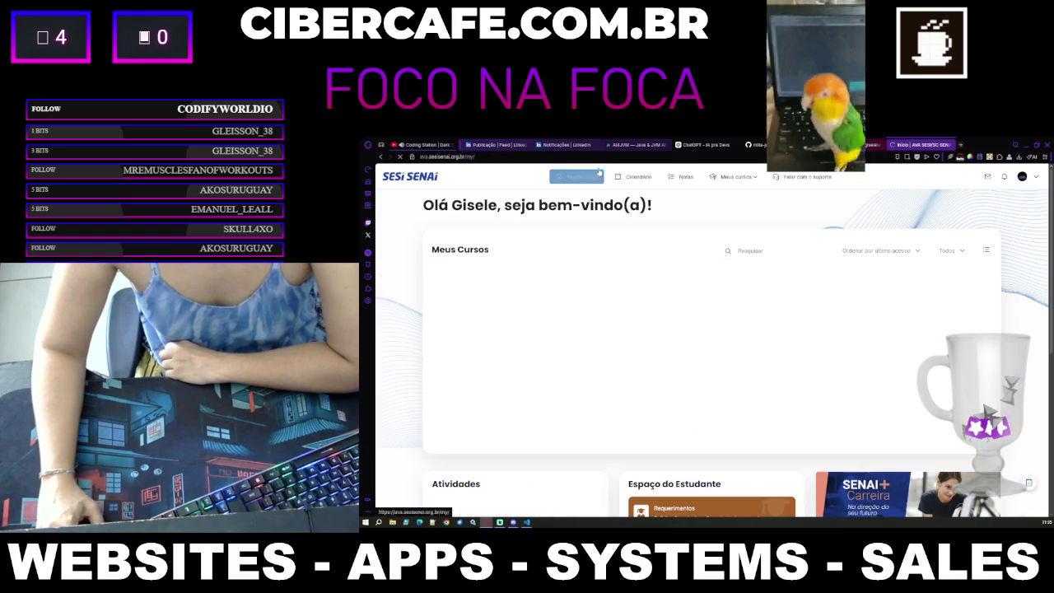
pyautogui.click(871, 145)
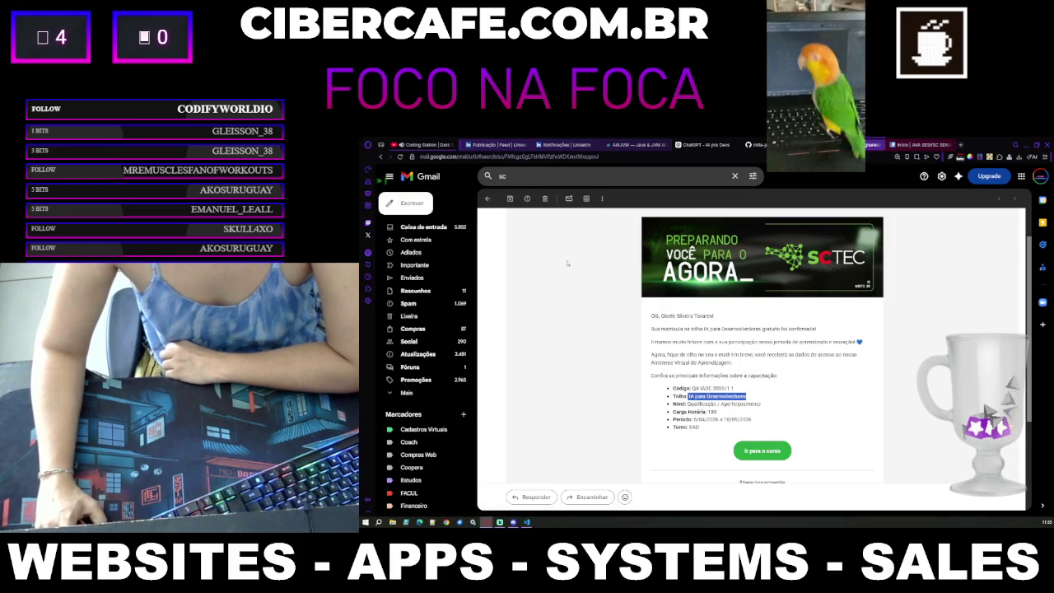
pyautogui.scroll(2, 698, 386)
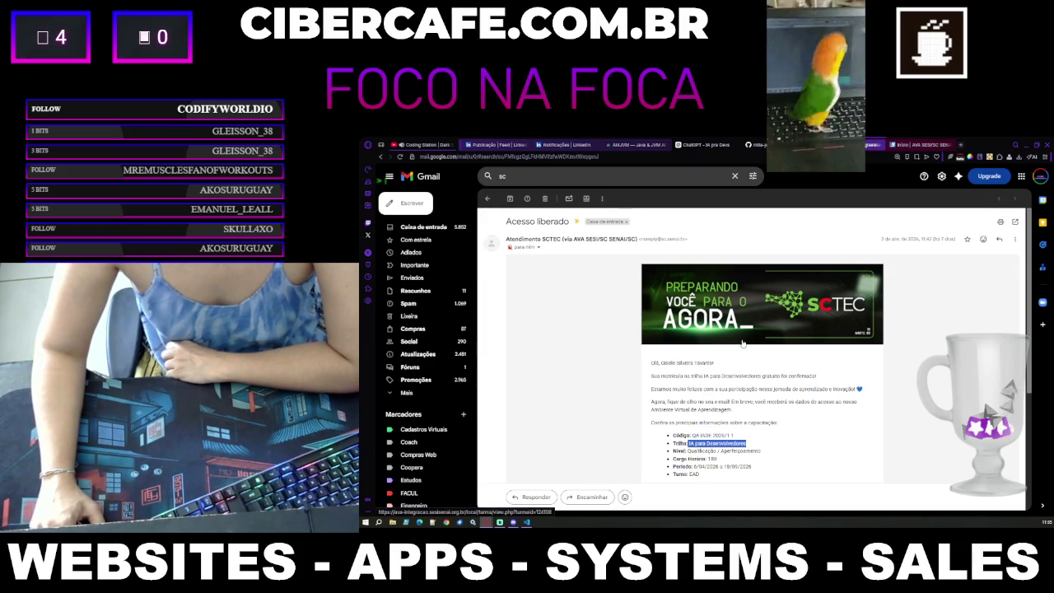
pyautogui.scroll(-3, 847, 375)
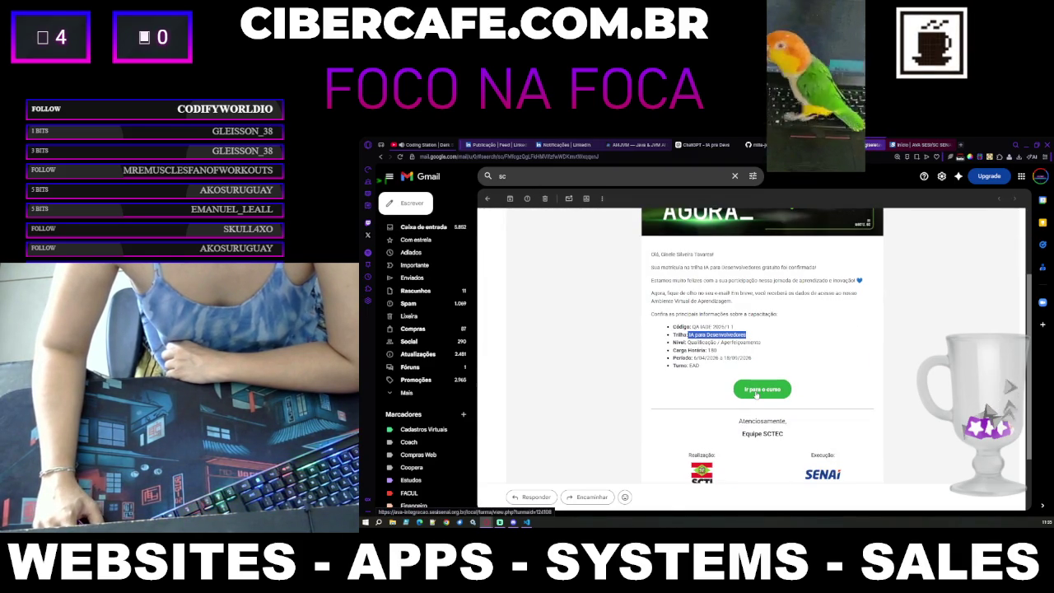
# Copy the 'Ir para o curso' link address and refine the mail search to 'sc tec'.
pyautogui.rightClick(756, 394)
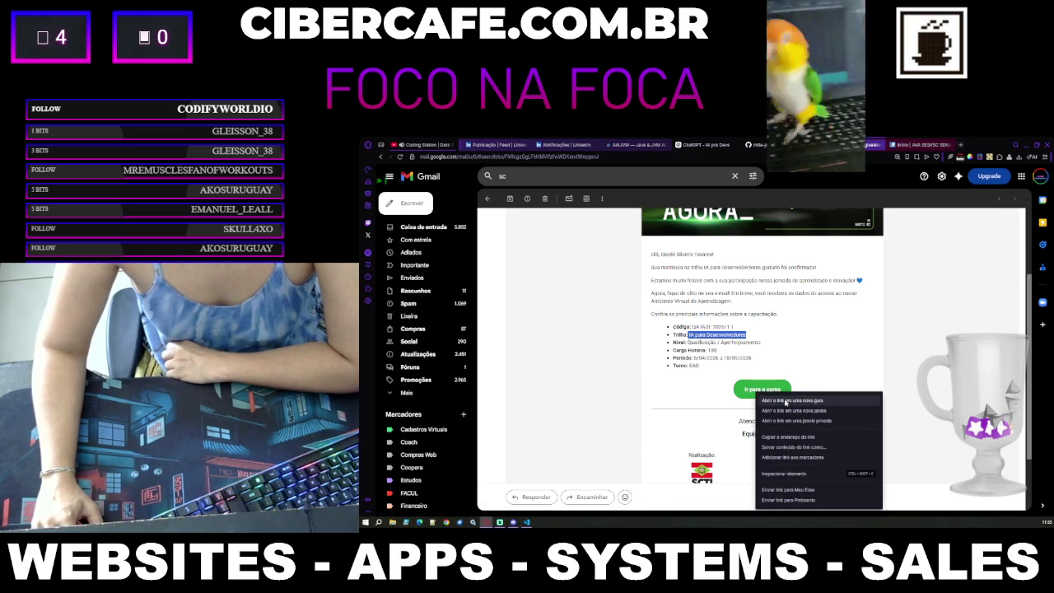
pyautogui.click(796, 437)
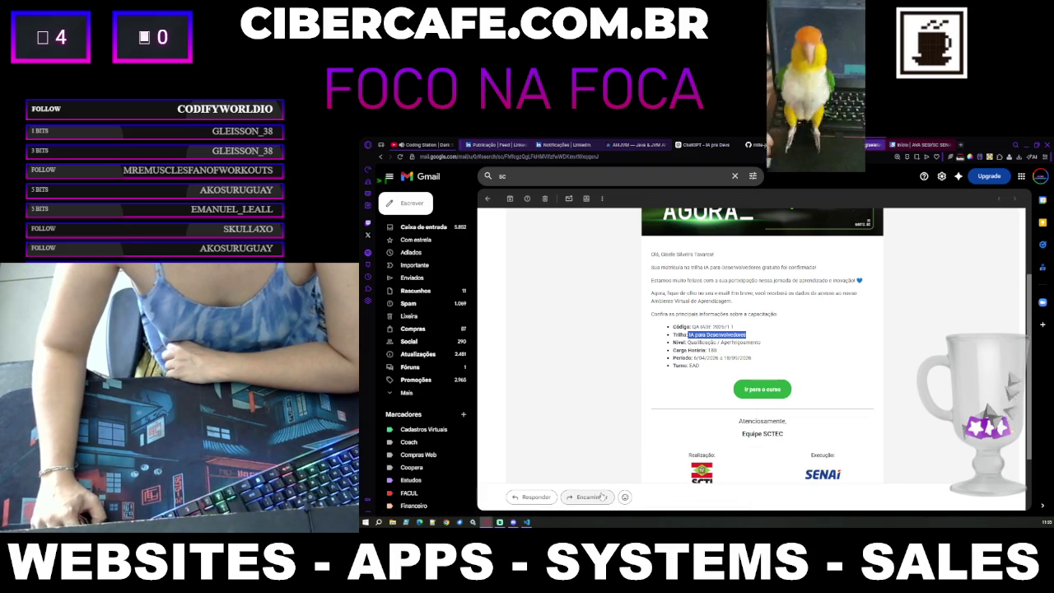
pyautogui.scroll(2, 549, 217)
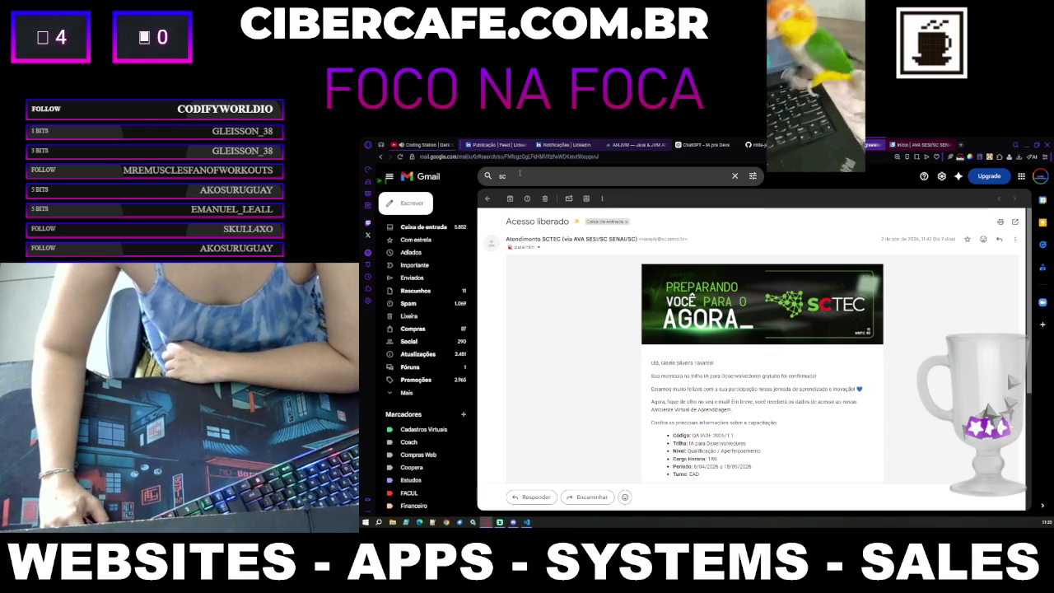
pyautogui.click(520, 174)
pyautogui.write('tec')
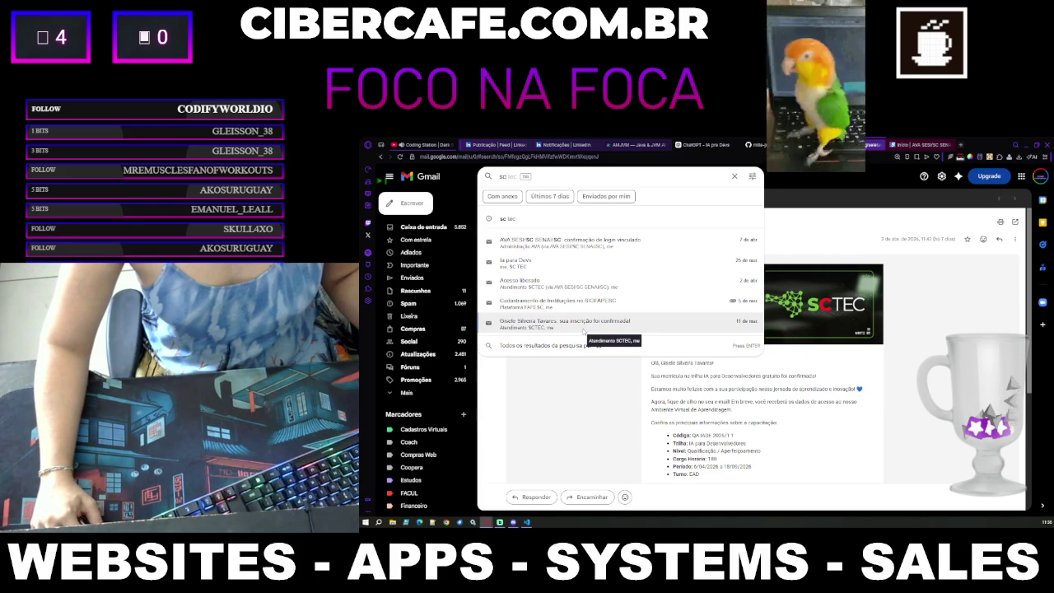
# Open the 'Ia para Devs' thread, expand SC TEC's message and begin a reply.
pyautogui.click(577, 268)
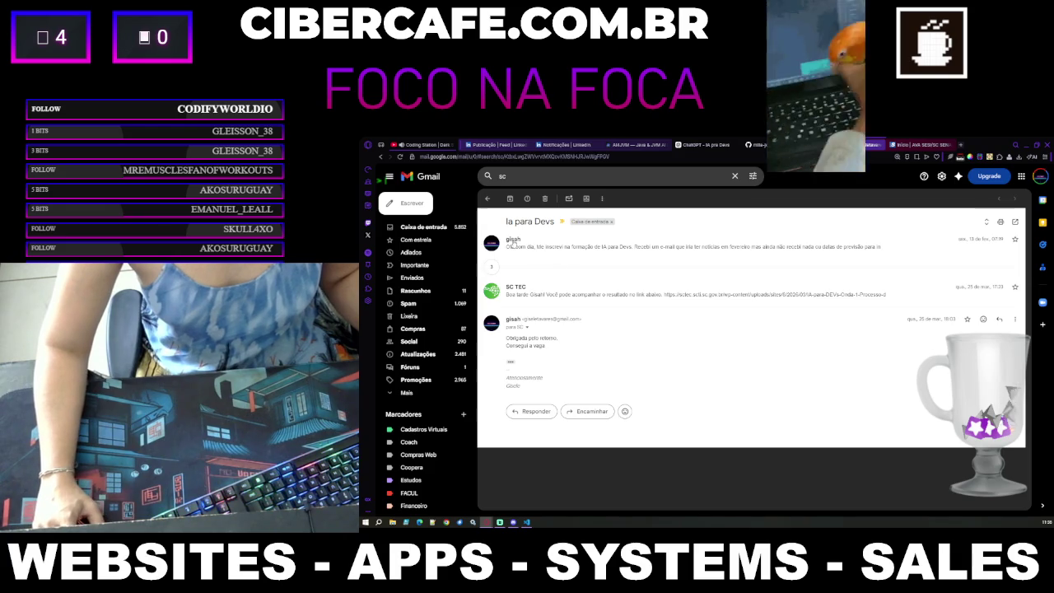
pyautogui.click(533, 293)
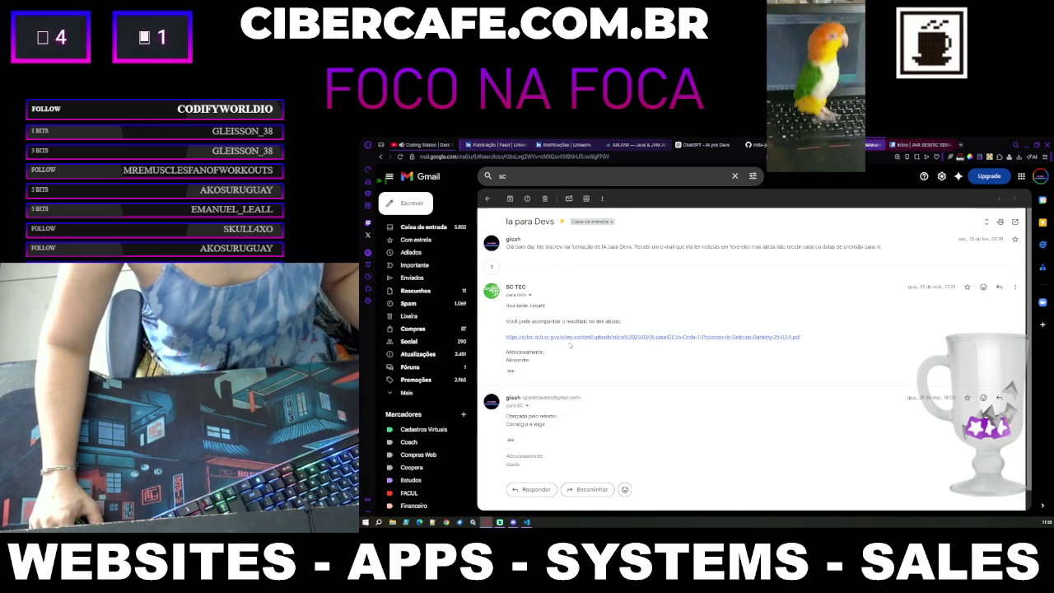
pyautogui.scroll(-1, 569, 345)
pyautogui.click(536, 468)
pyautogui.scroll(3, 611, 351)
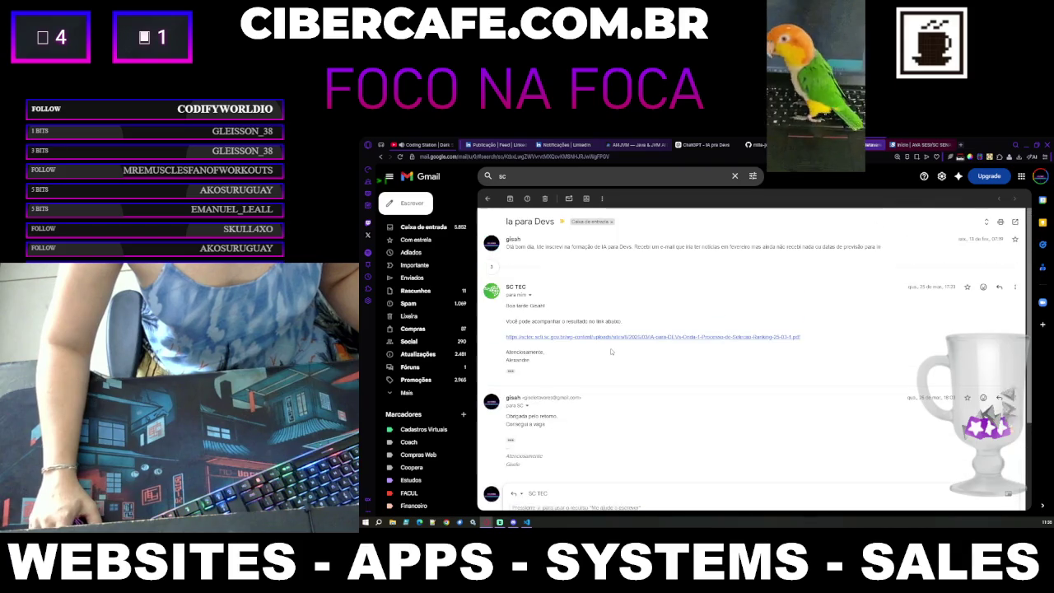
pyautogui.scroll(-3, 610, 351)
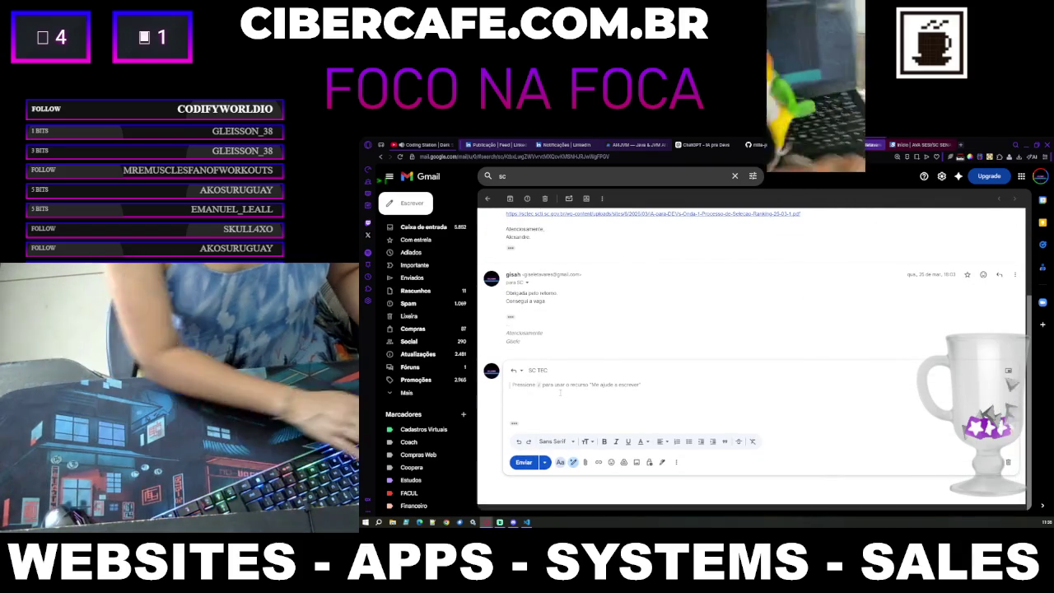
# Write 'Olá' and explain the released course link gives a platform error, so the course can't be seen.
pyautogui.write('Ol')
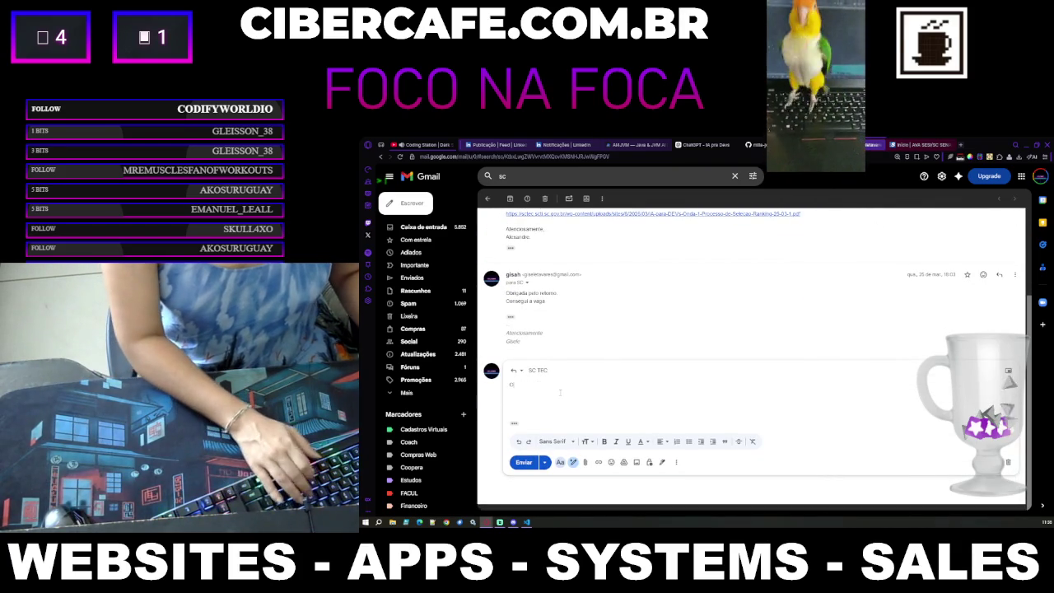
pyautogui.press('BackSpace')
pyautogui.press('BackSpace')
pyautogui.write('Olá')
pyautogui.press('Return')
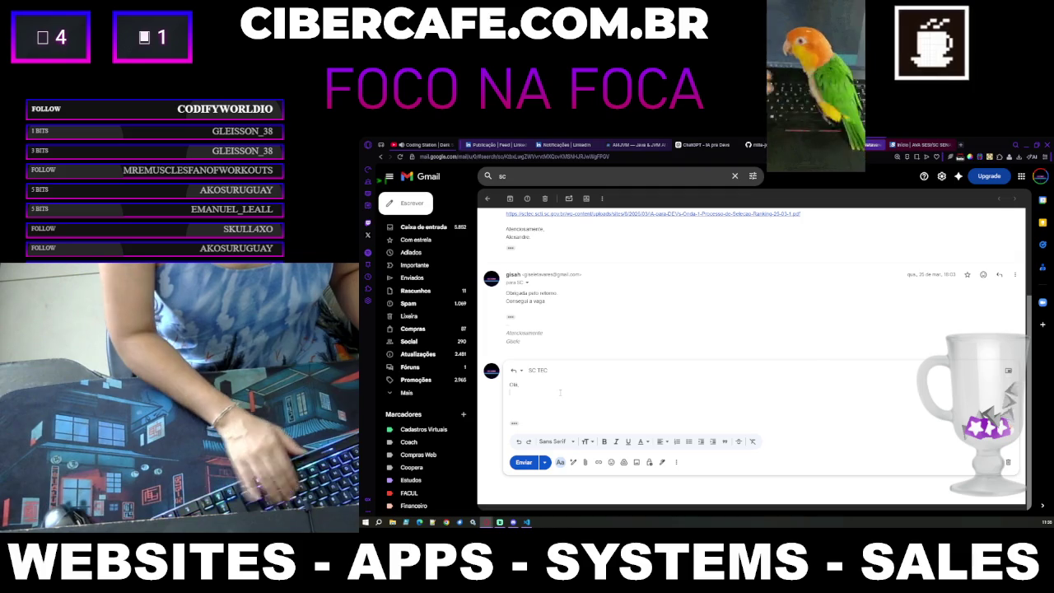
pyautogui.write('O cal')
pyautogui.press('BackSpace')
pyautogui.press('BackSpace')
pyautogui.write('urso')
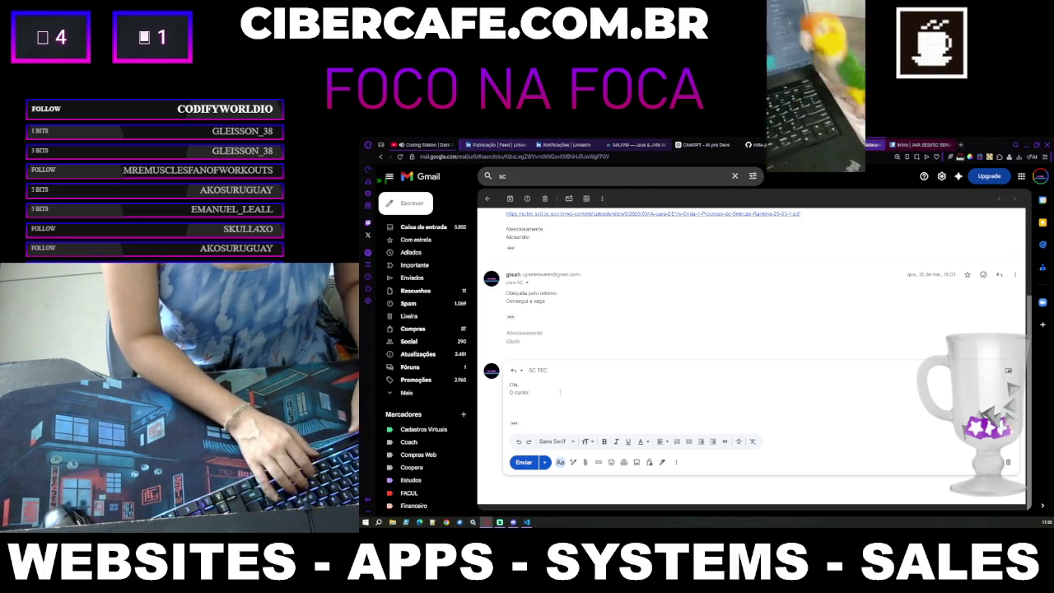
pyautogui.write(' foi félera')
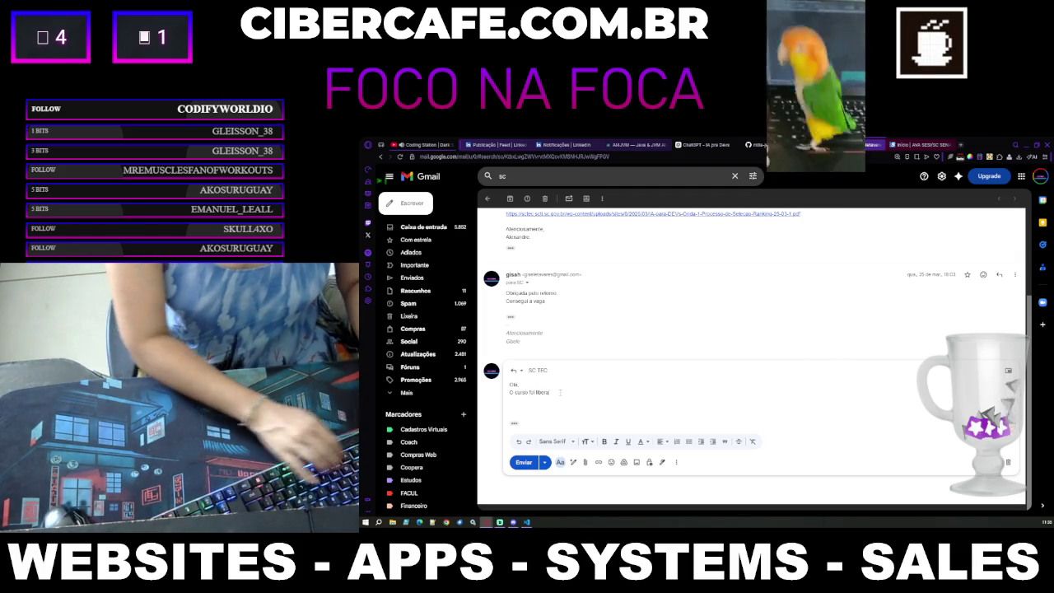
pyautogui.write('do para mim mas o link')
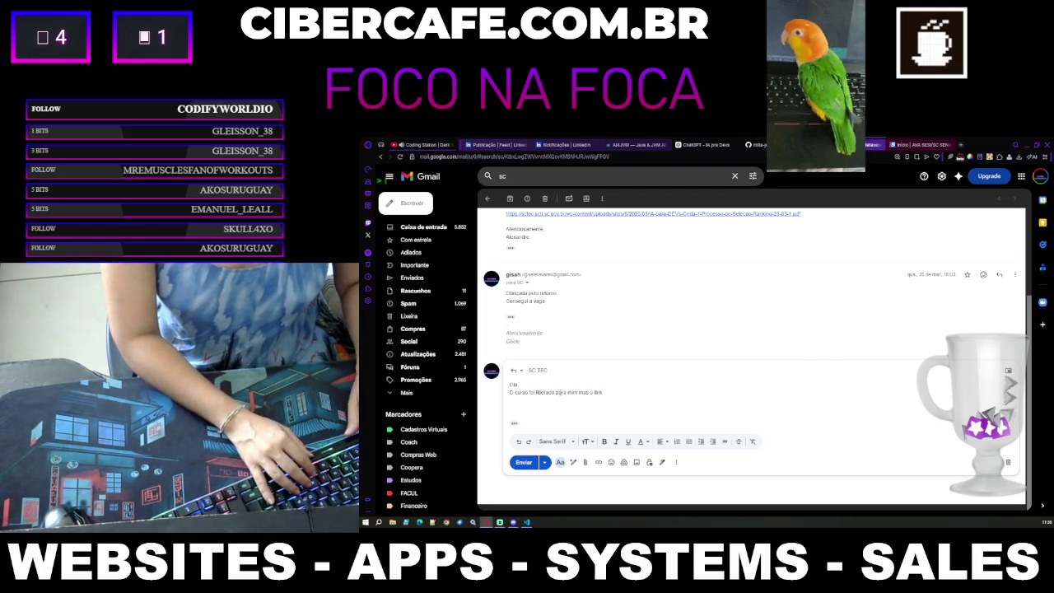
pyautogui.write(' está com erro,')
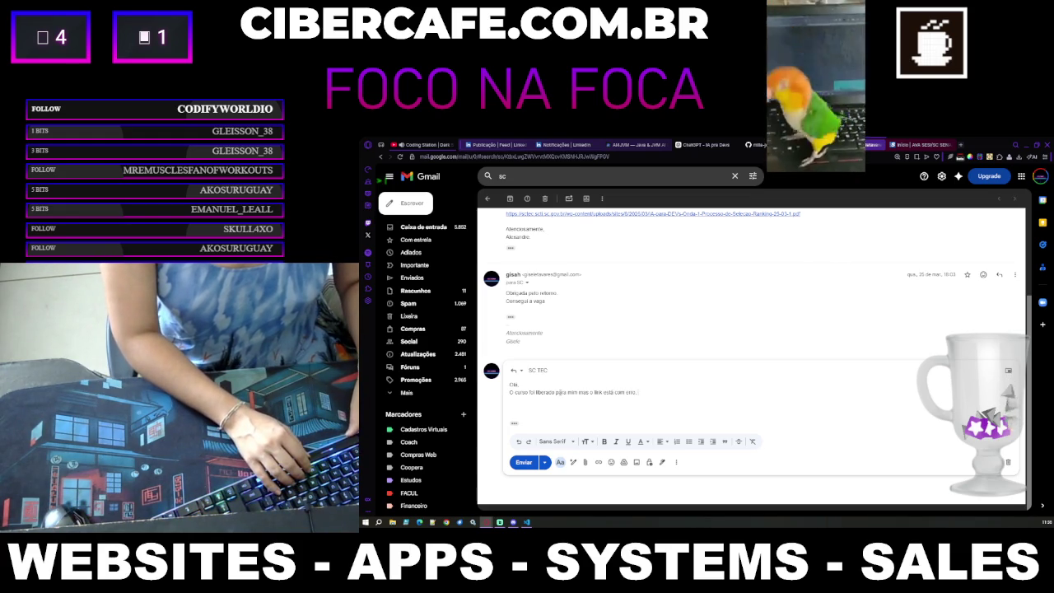
pyautogui.write('ntro')
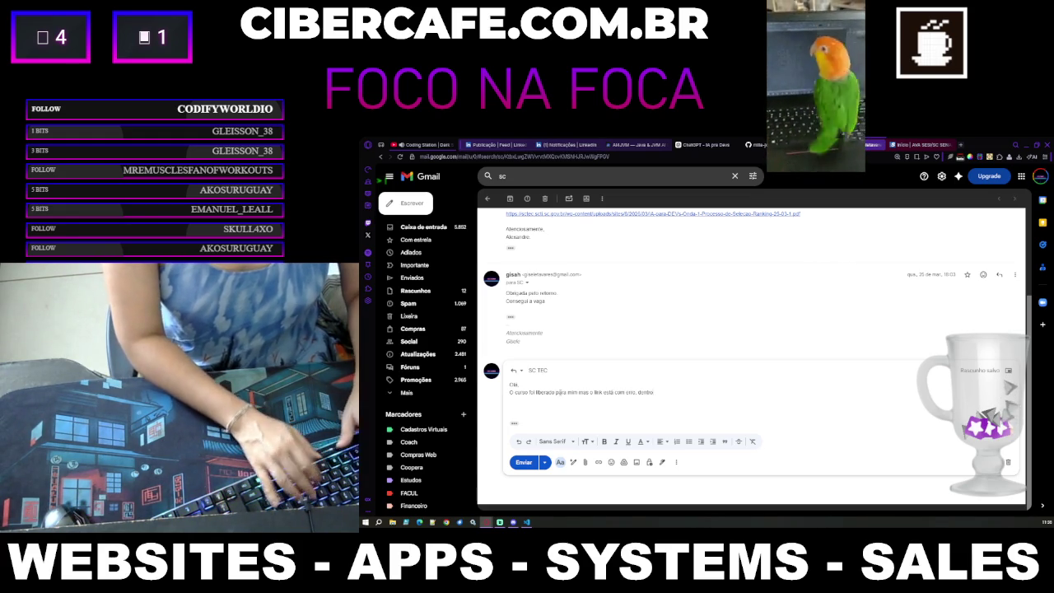
pyautogui.write(' da plataforma')
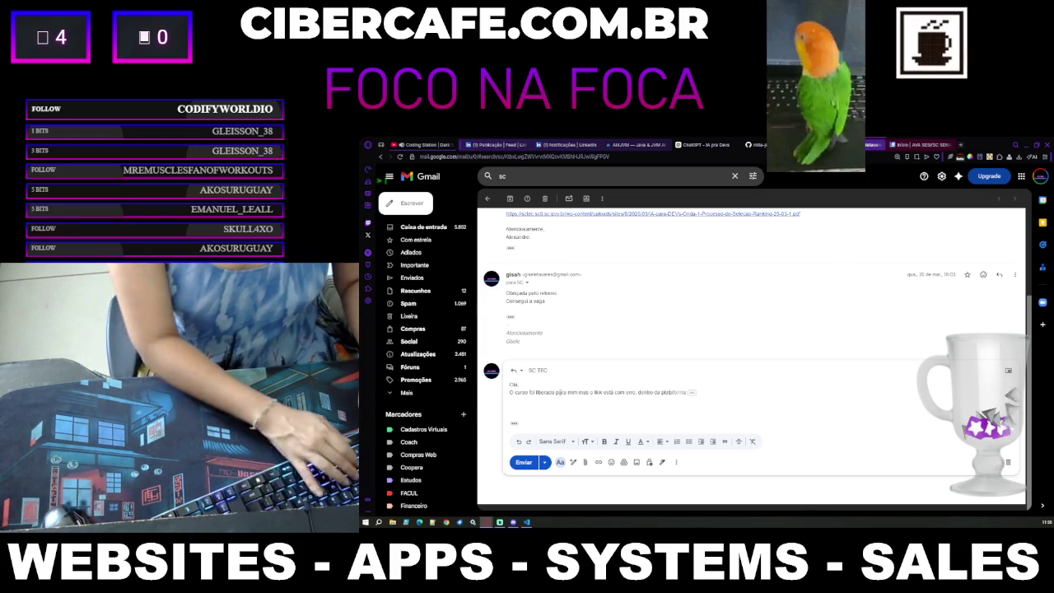
pyautogui.write(' no estou conse')
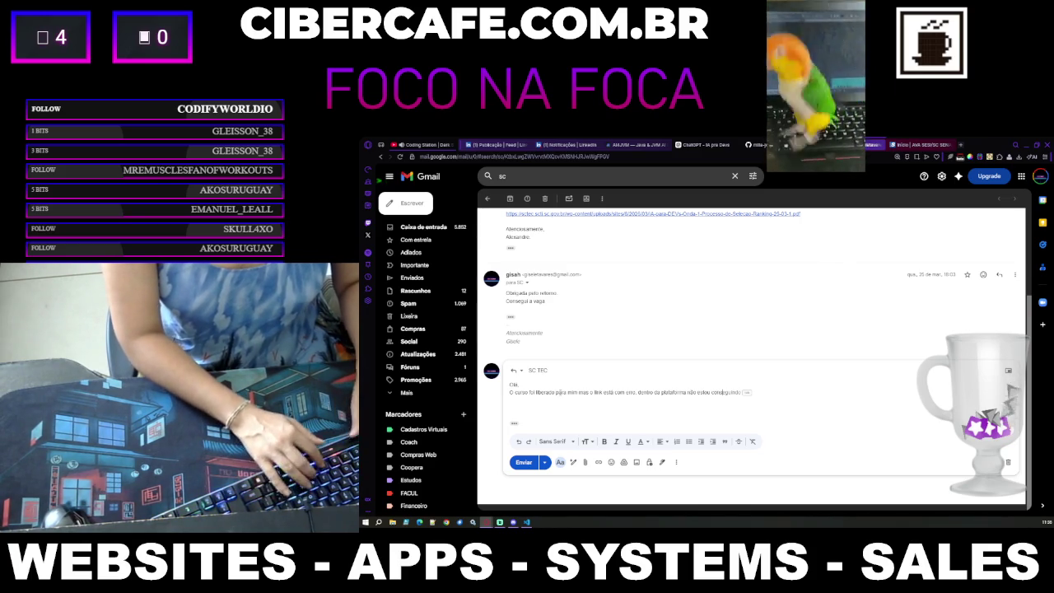
pyautogui.press('Tab')
pyautogui.write('ver o curso')
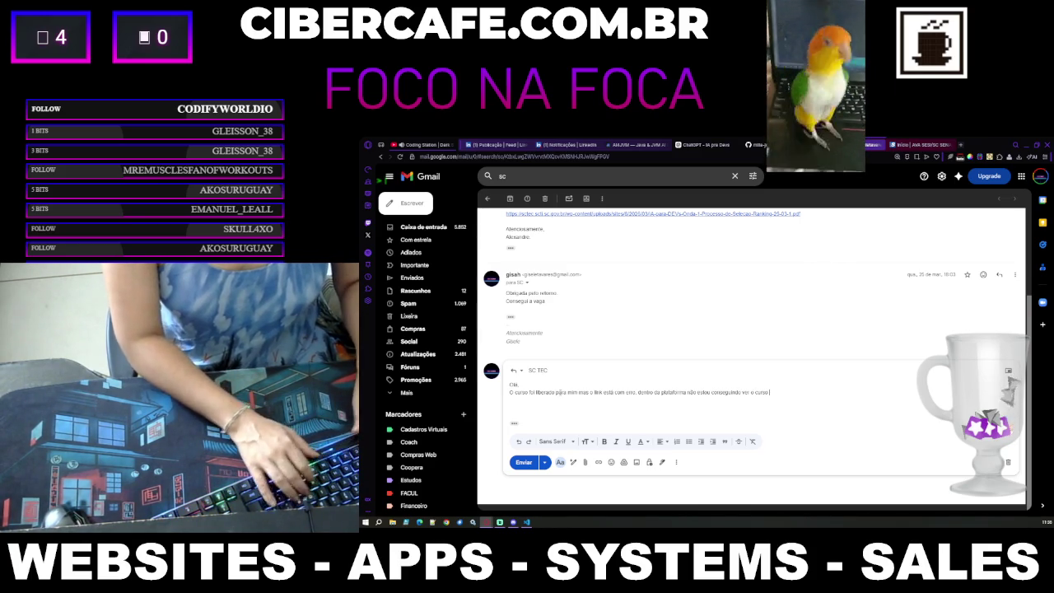
# Paste the AVA course link into the reply on its own line and fix the typos.
pyautogui.write('https://ava.integracao.sesisenai.org.br/local/turma/view.php?turmaid=124108')
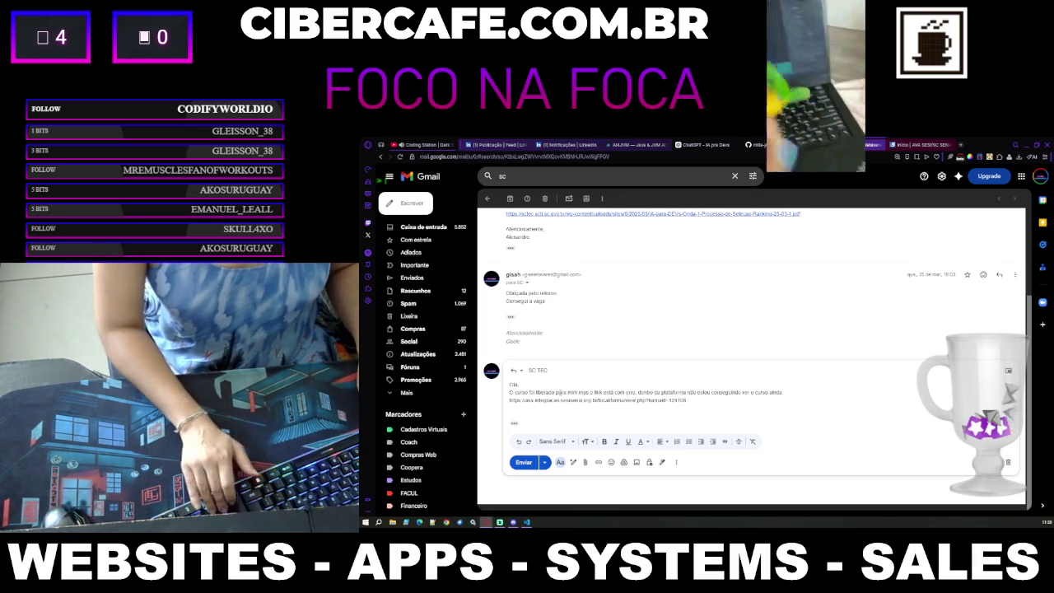
pyautogui.press('Return')
pyautogui.write('Esse:')
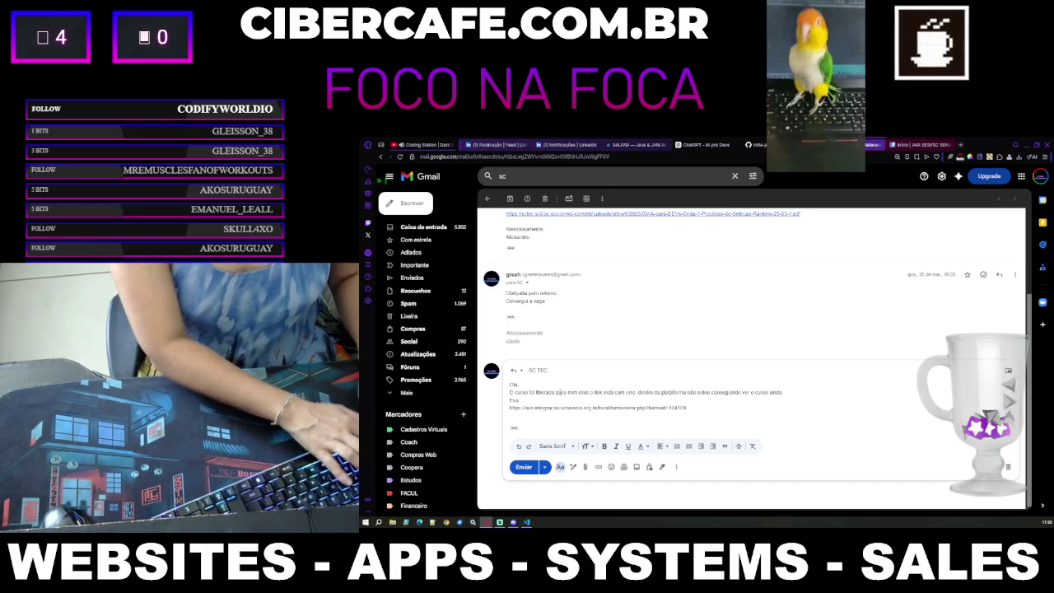
pyautogui.write(' link')
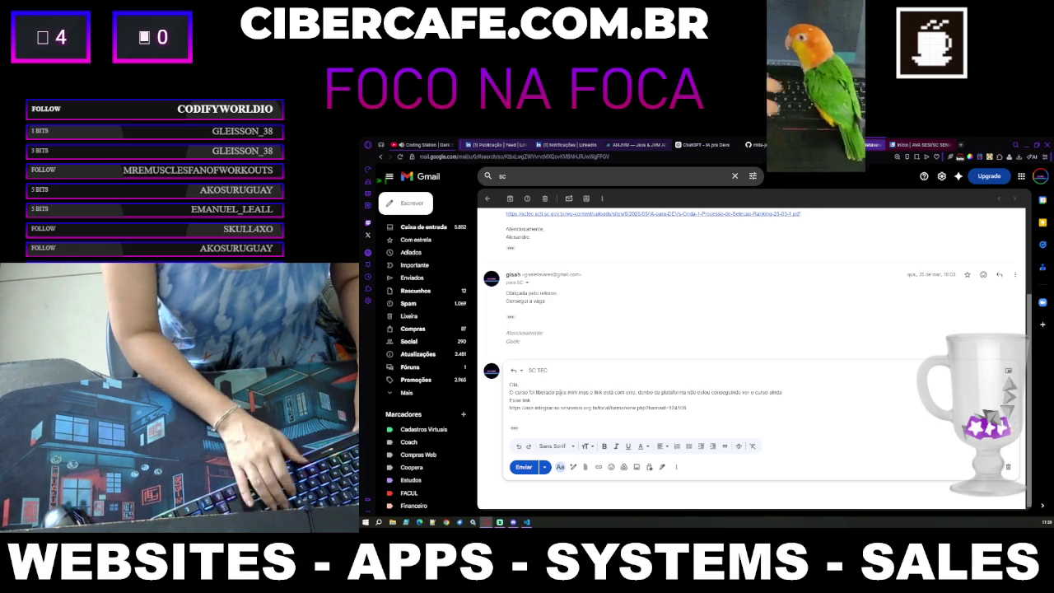
pyautogui.write(' estáiberado ex')
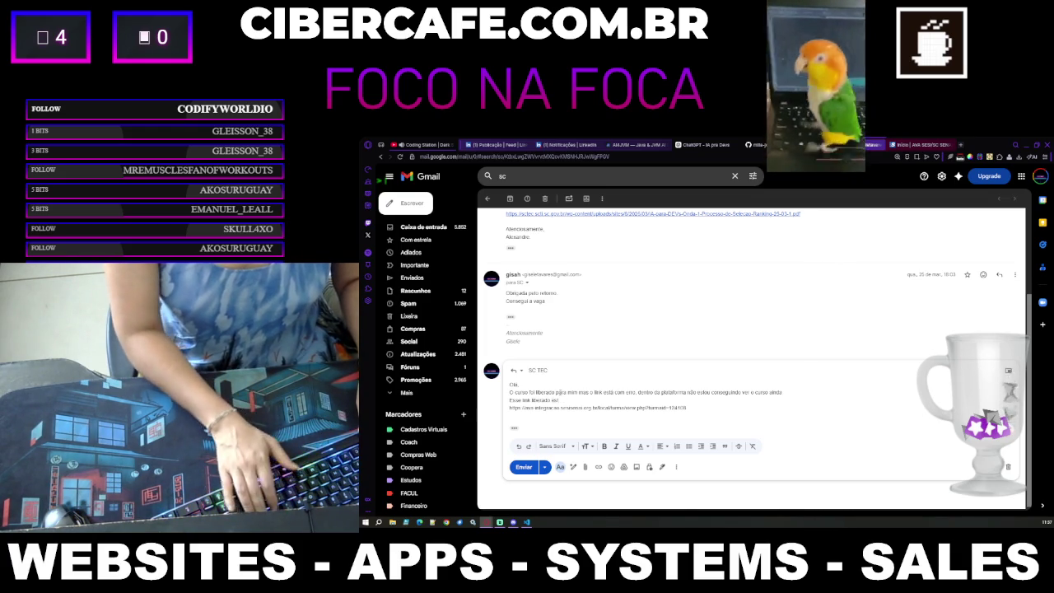
pyautogui.press('BackSpace')
pyautogui.press('BackSpace')
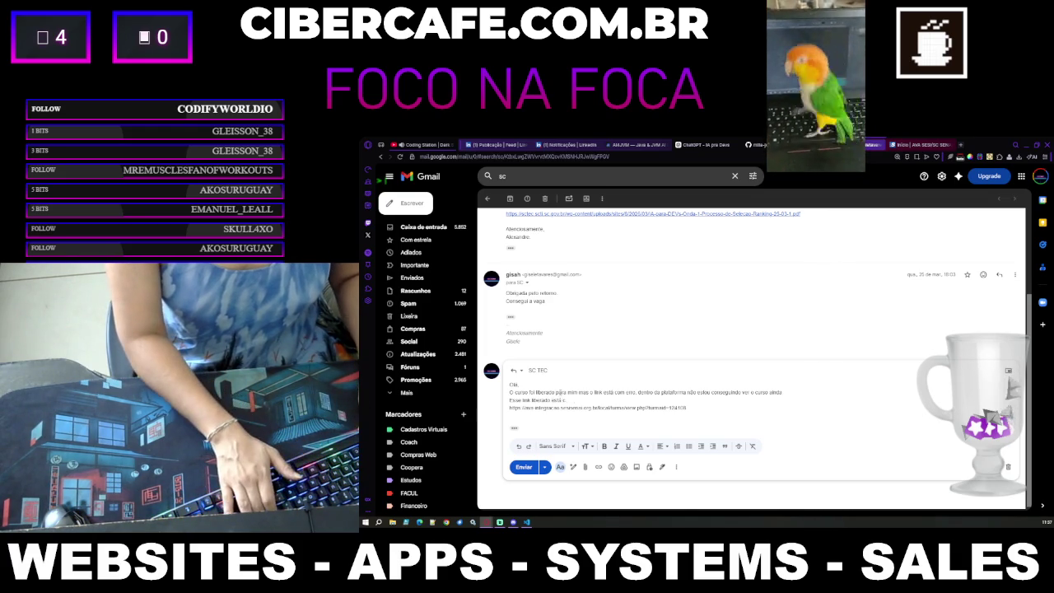
pyautogui.press('Return')
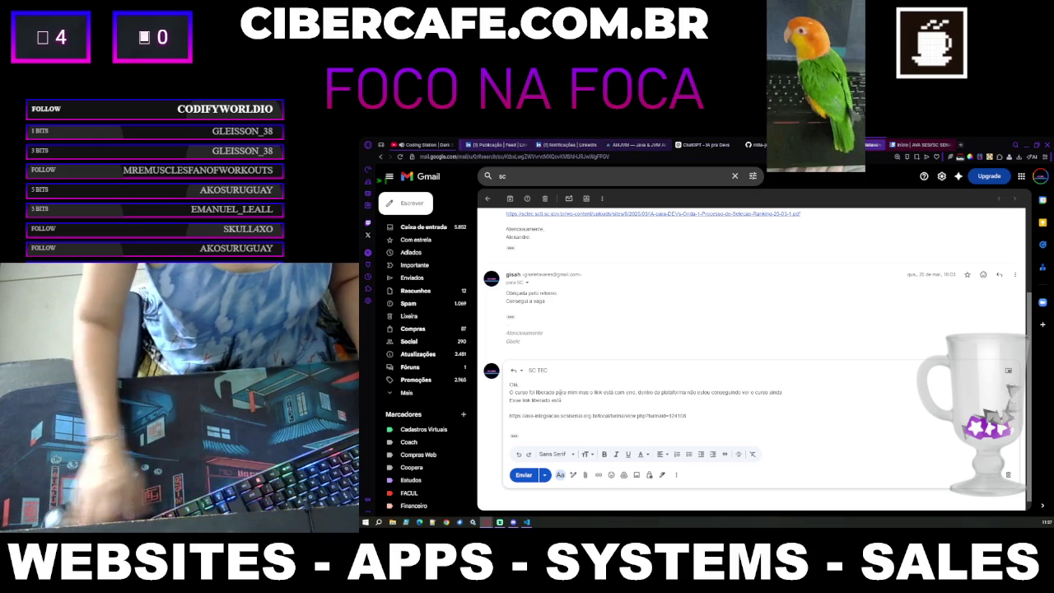
pyautogui.write('com e')
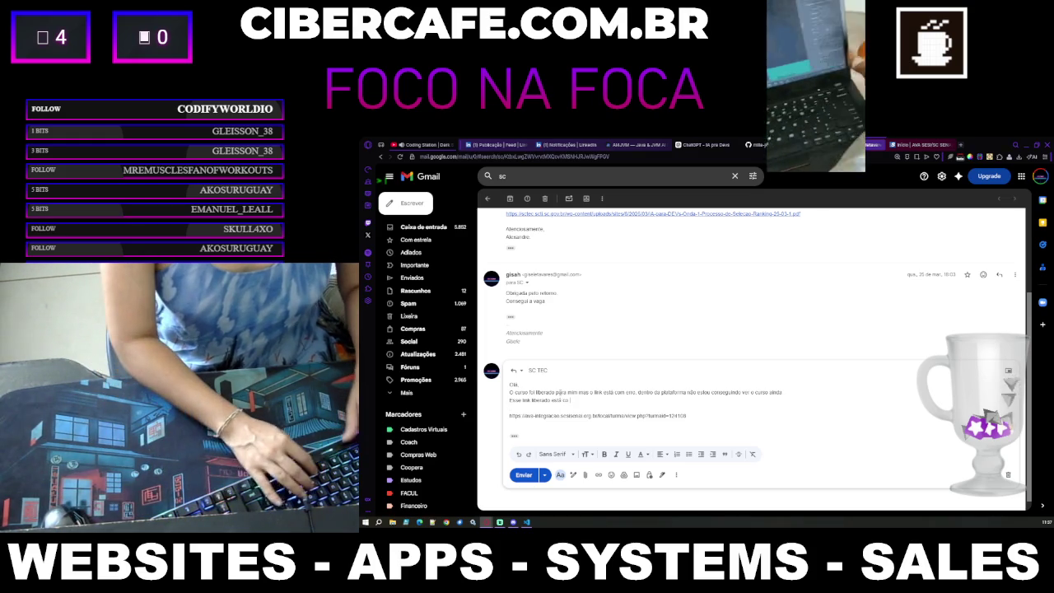
pyautogui.press('BackSpace')
pyautogui.press('BackSpace')
pyautogui.press('BackSpace')
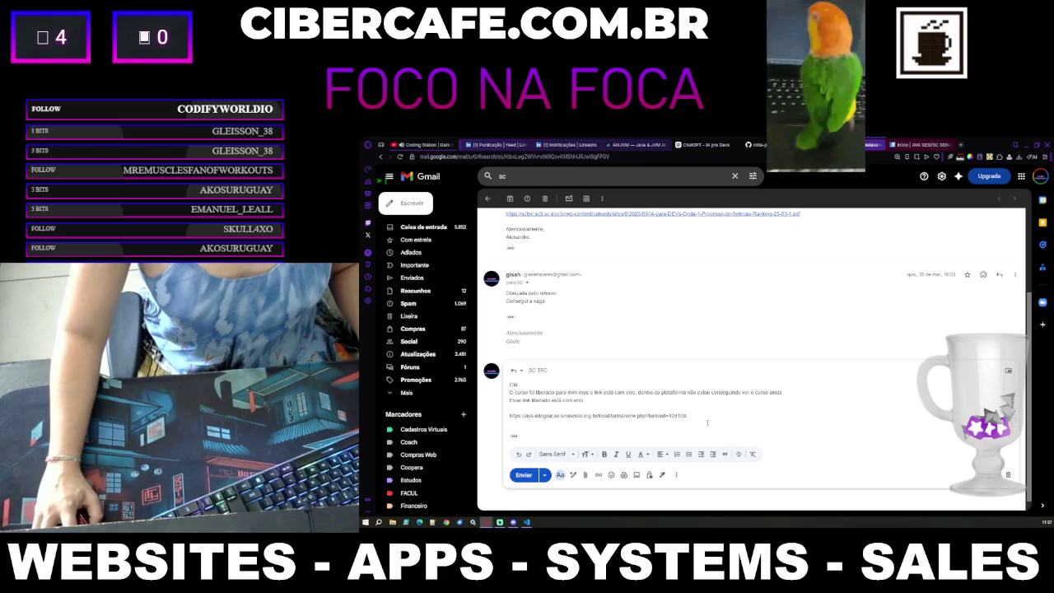
pyautogui.press('Return')
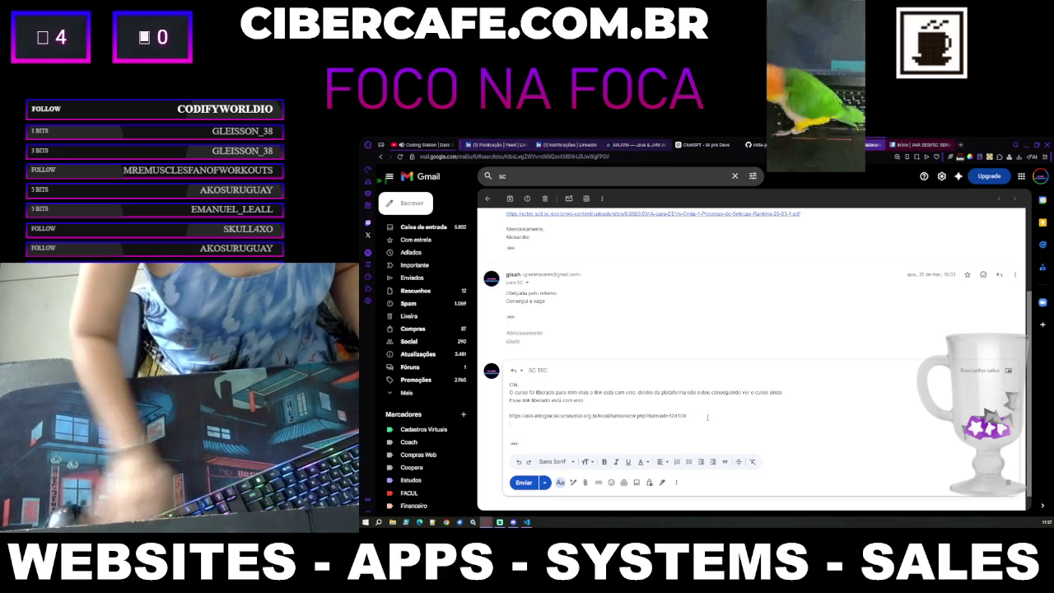
pyautogui.click(922, 144)
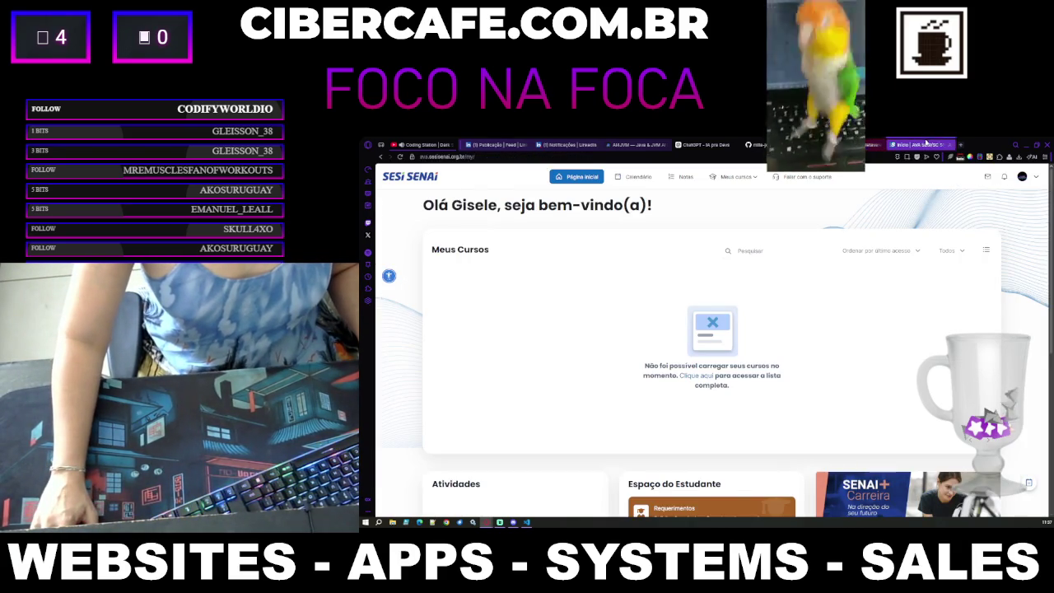
pyautogui.click(960, 145)
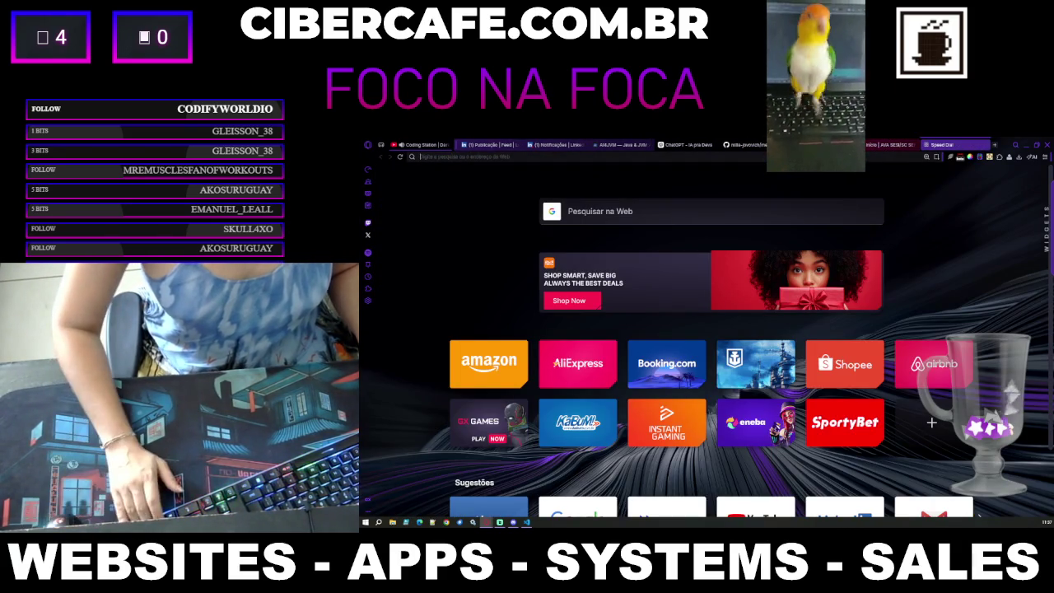
pyautogui.write('https://ava-integracao.sesisenai.org.br/local/turma/view.php?turmaid=124108')
pyautogui.press('Return')
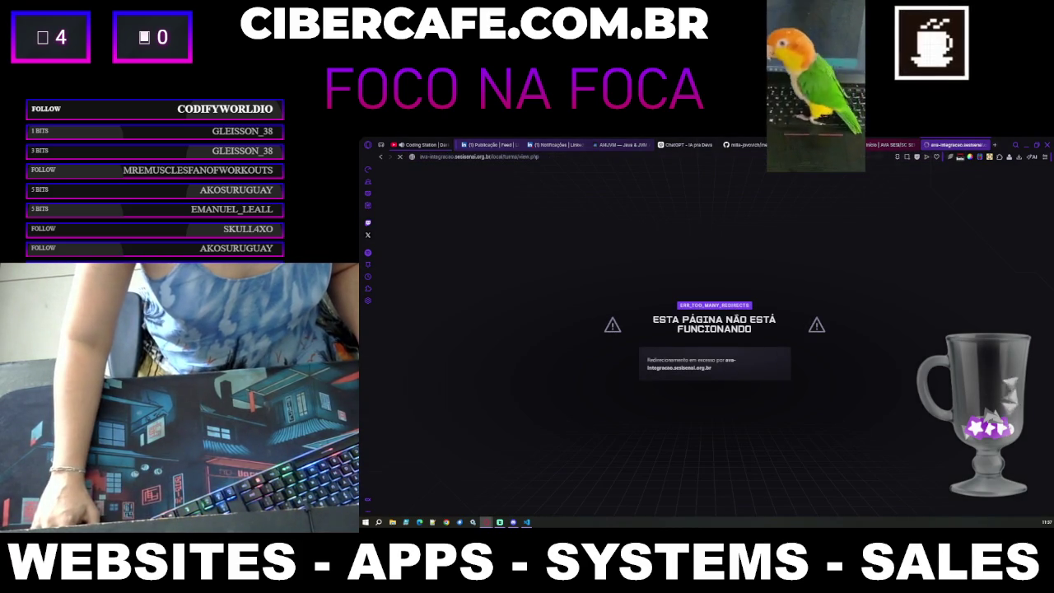
pyautogui.click(985, 145)
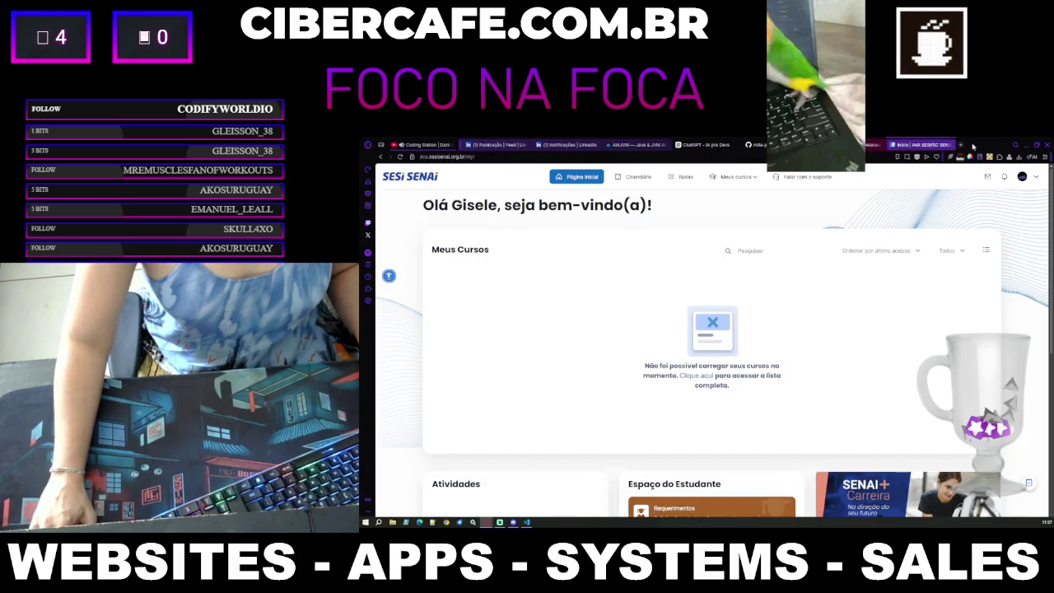
pyautogui.hotkey('ctrl', 'shift', 'Tab')
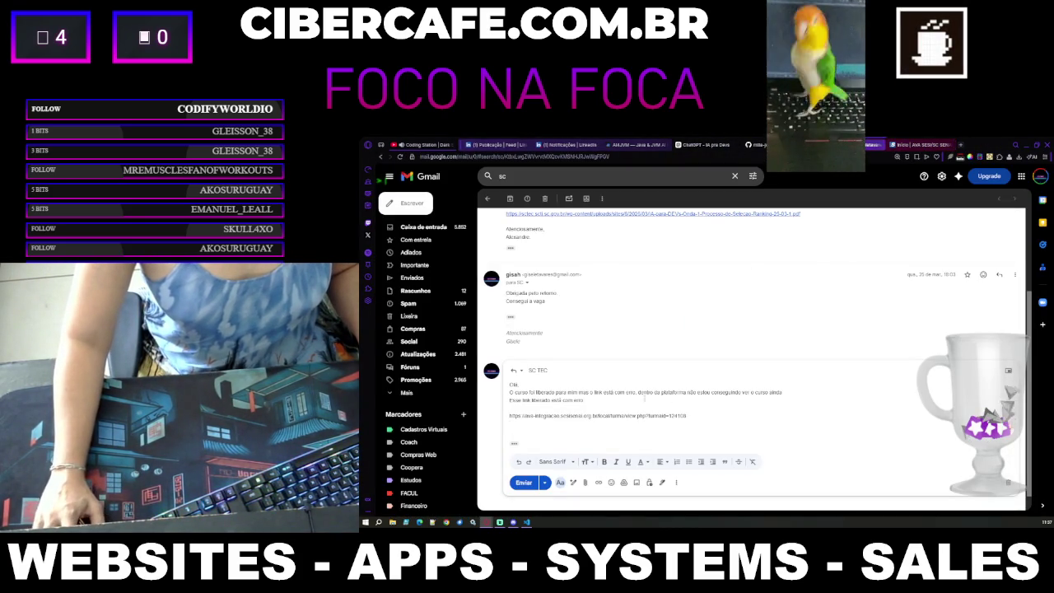
# Join the link to the error line, add 'no e-mail' and 'Pode me ajudar?', then send the reply.
pyautogui.press('Delete')
pyautogui.press('Delete')
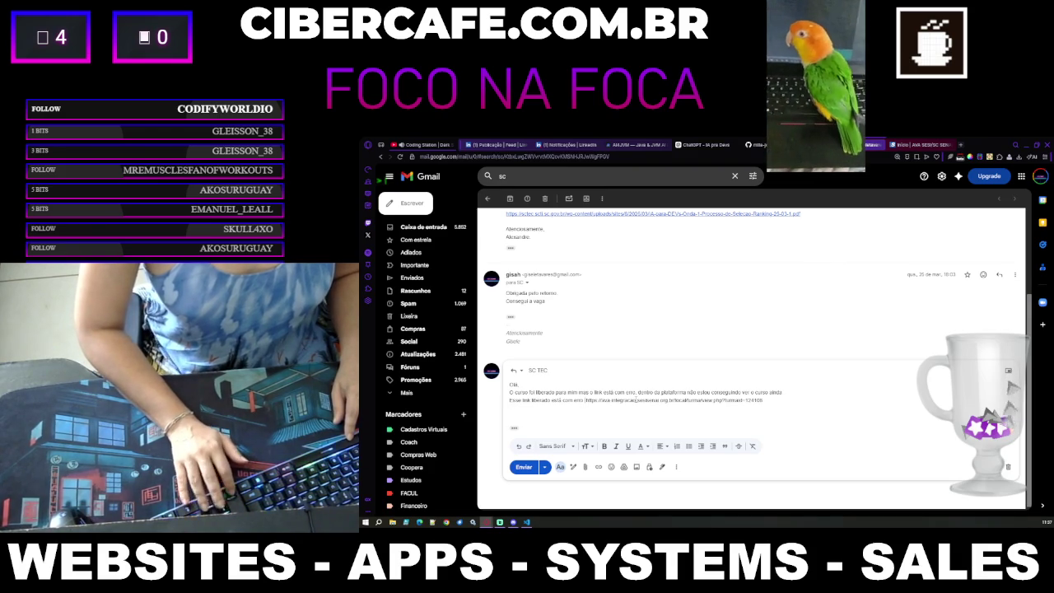
pyautogui.write('no e-mail')
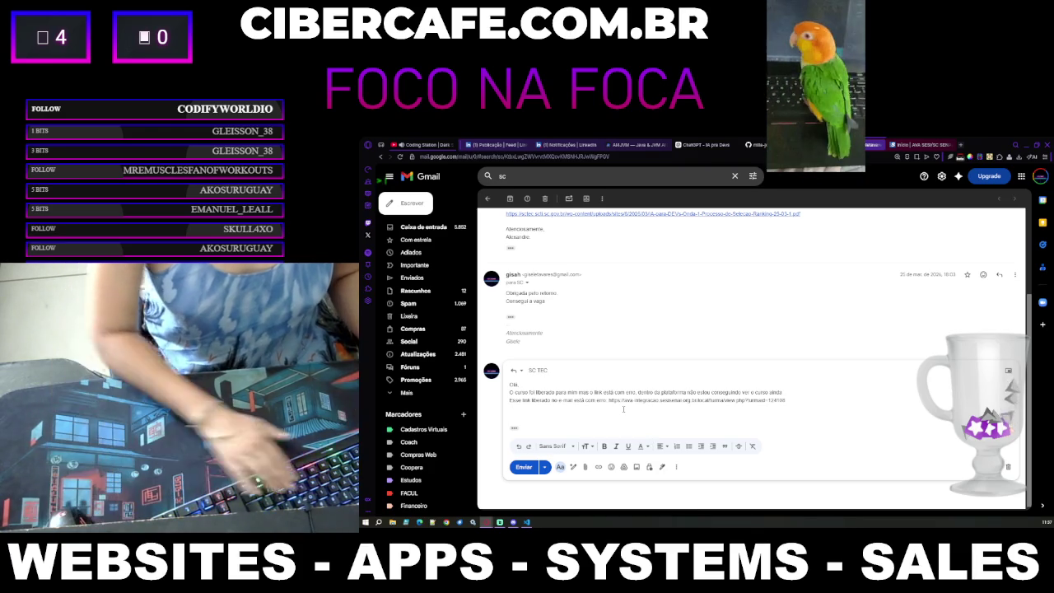
pyautogui.write('Po')
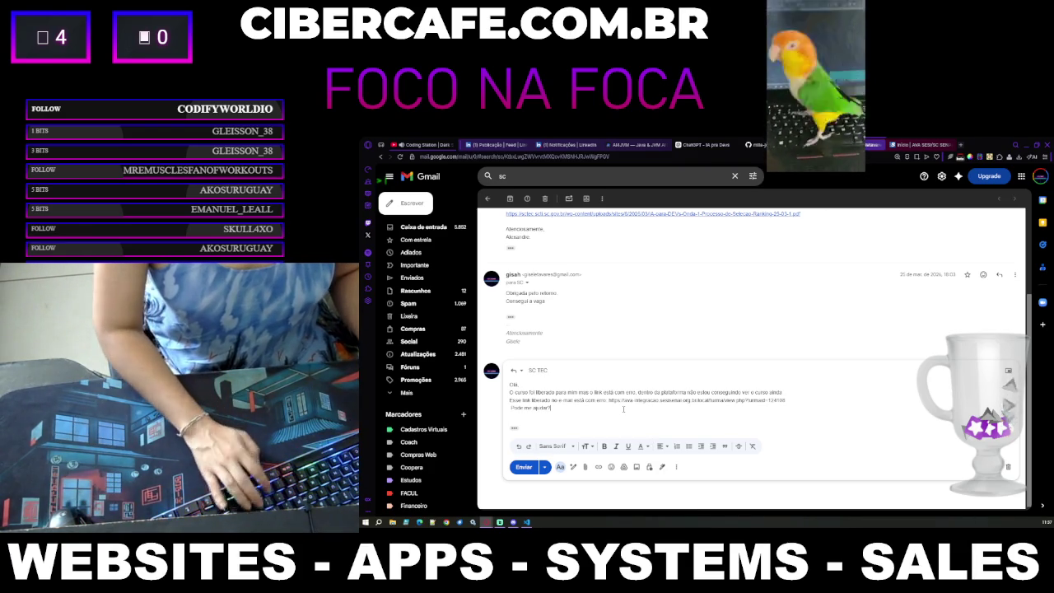
pyautogui.press('Return')
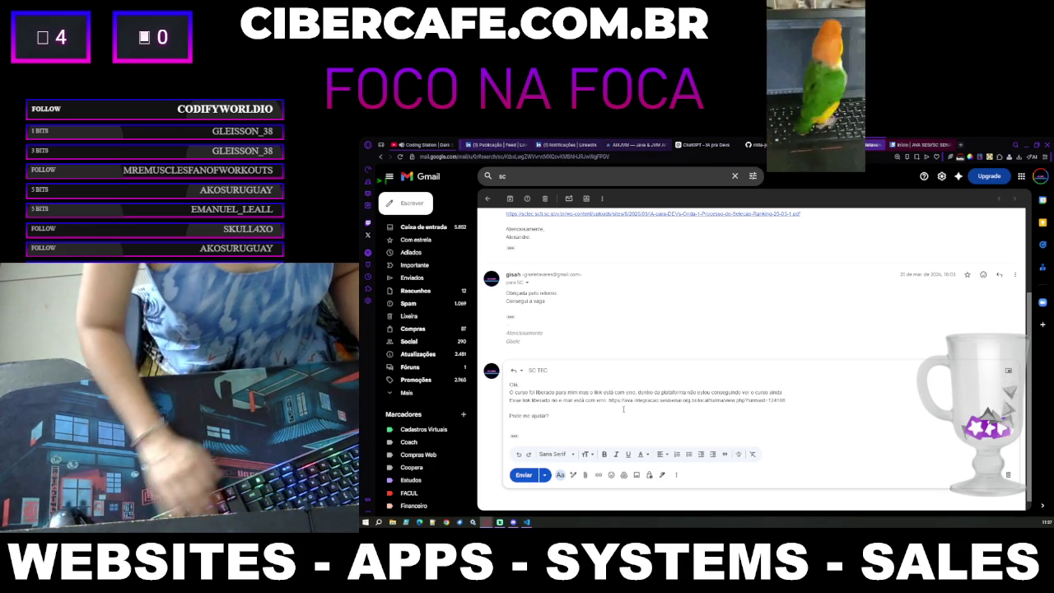
pyautogui.click(525, 474)
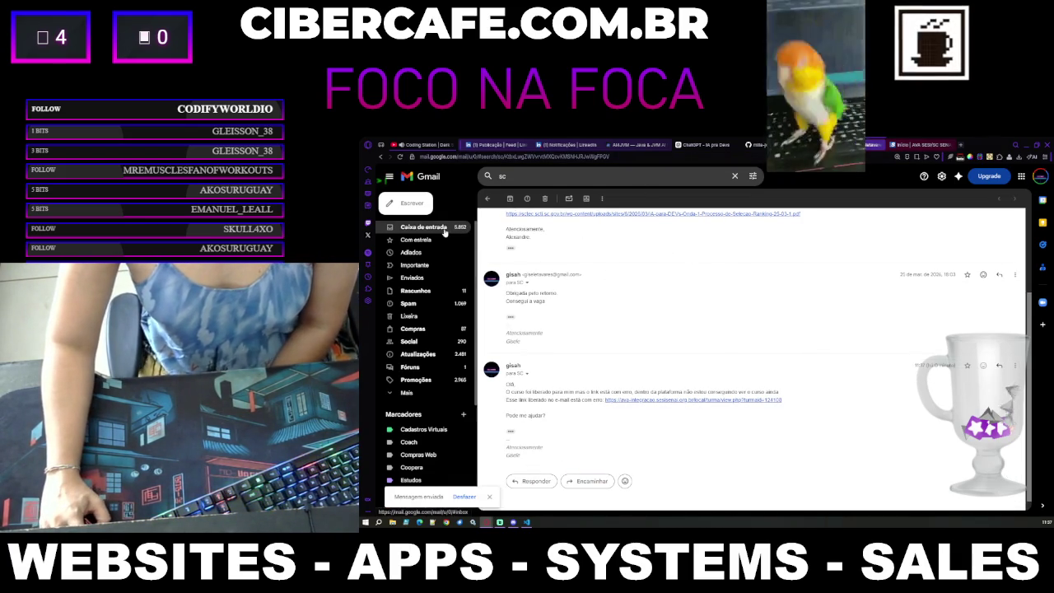
pyautogui.click(920, 146)
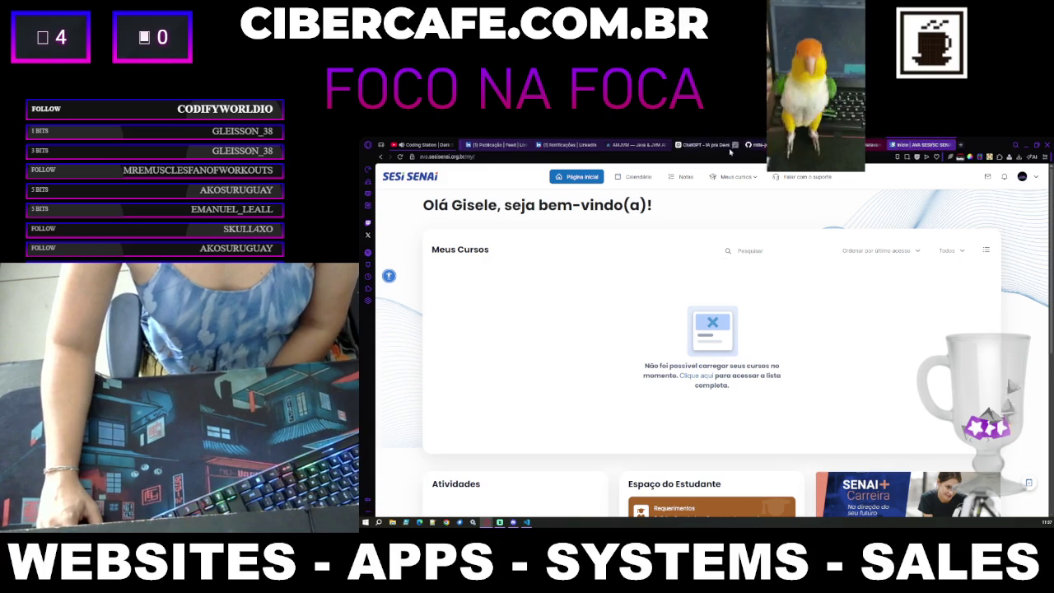
pyautogui.click(729, 178)
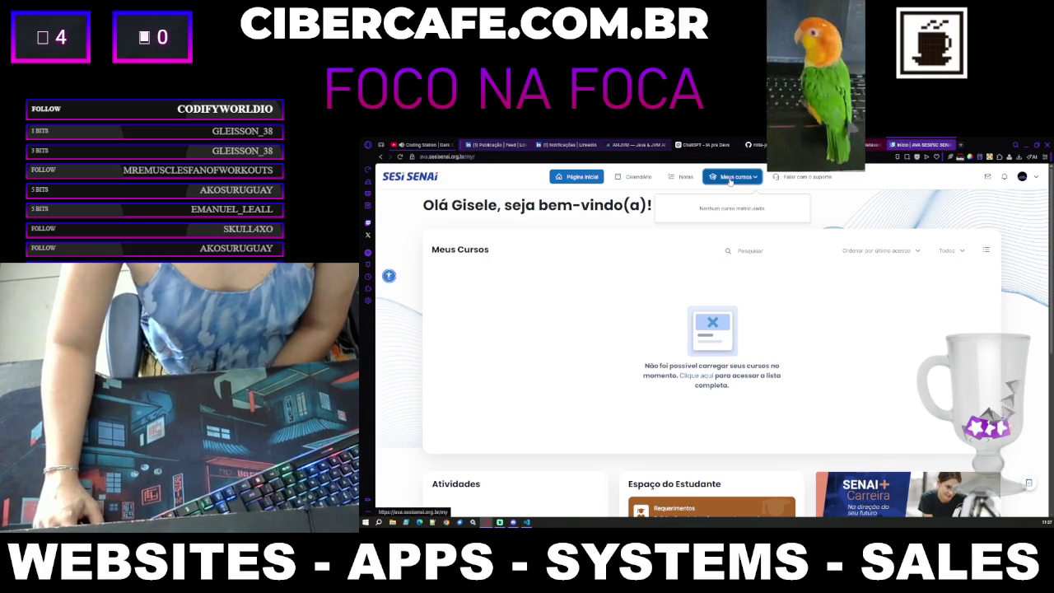
pyautogui.click(1019, 179)
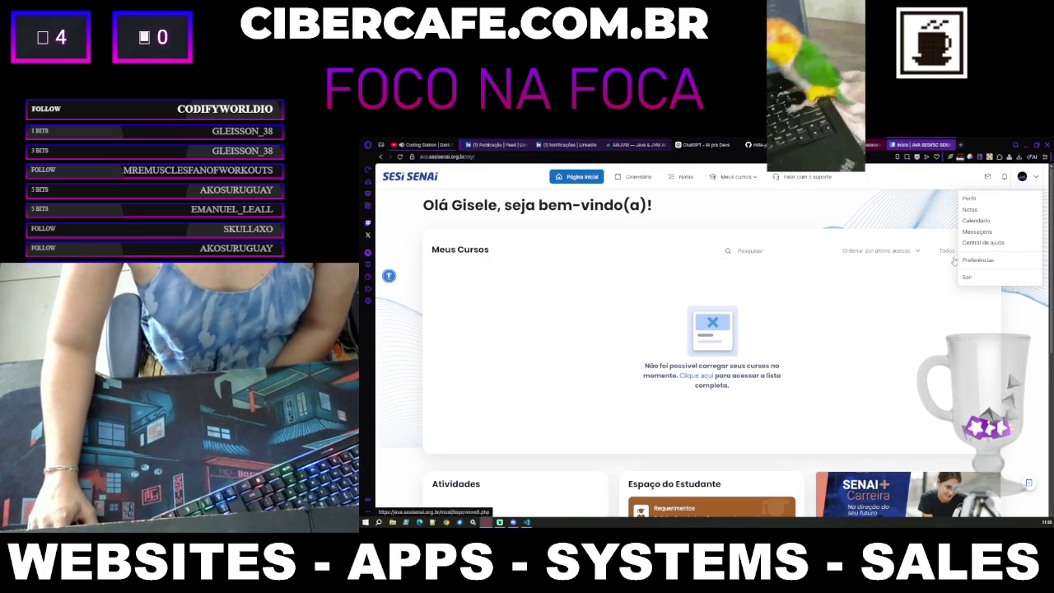
pyautogui.click(873, 145)
pyautogui.click(753, 145)
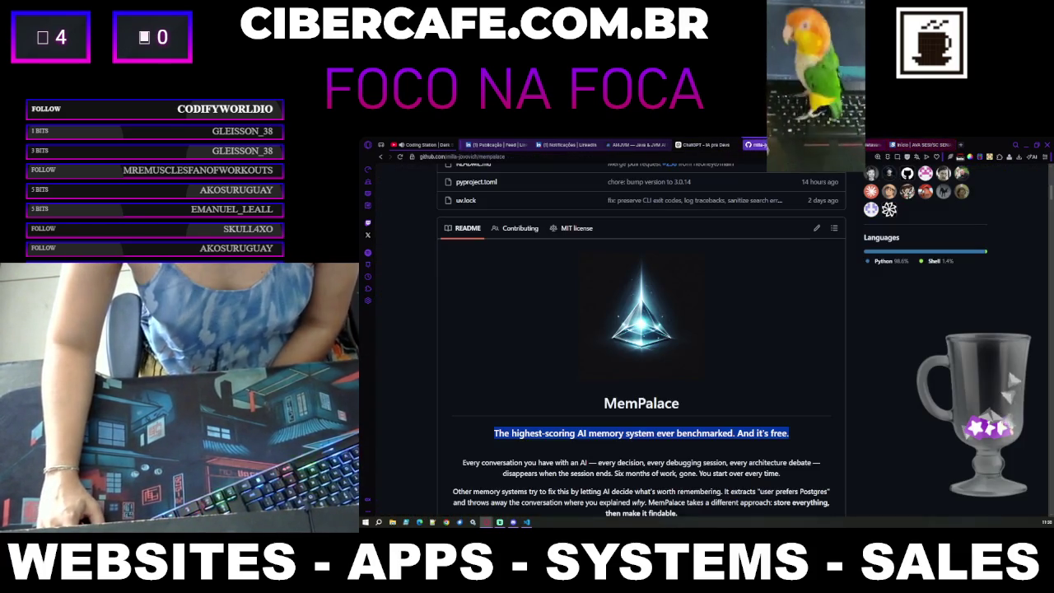
pyautogui.click(873, 145)
pyautogui.click(927, 145)
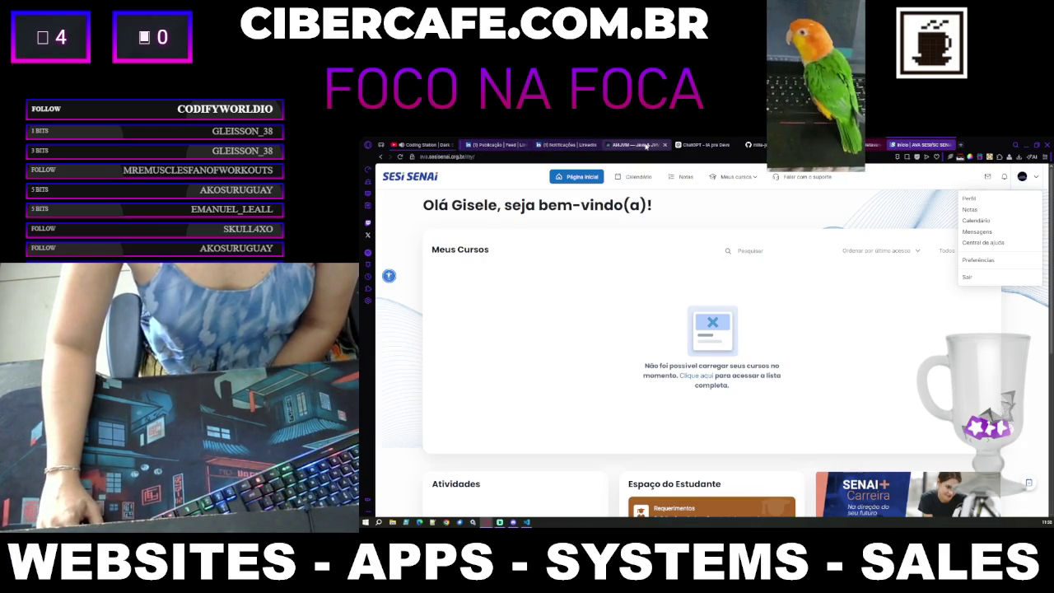
pyautogui.click(568, 145)
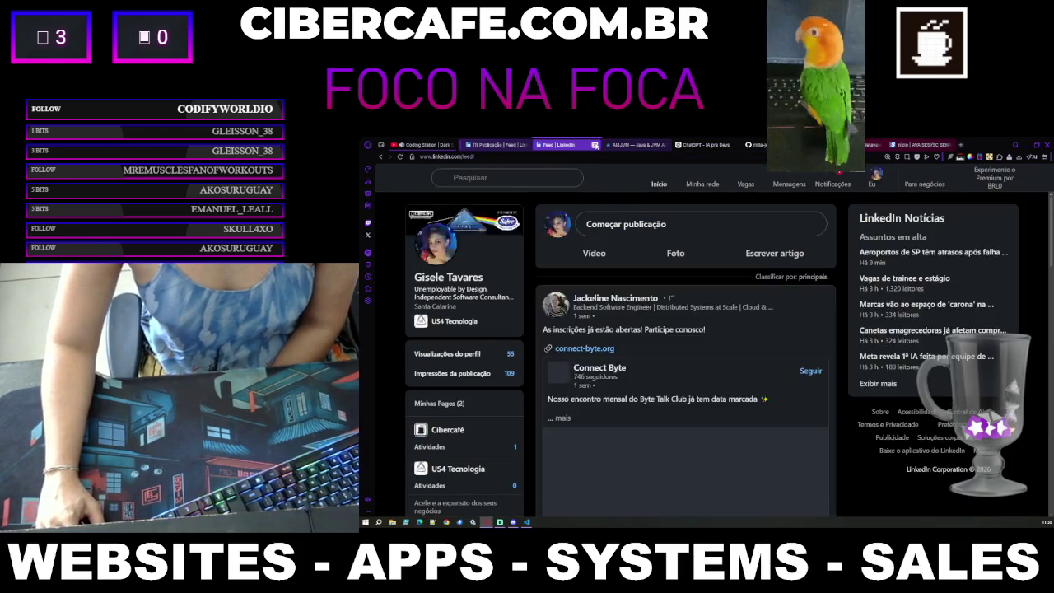
# Close the LinkedIn notifications page and switch to the '(1) Publicação | Feed' post.
pyautogui.hotkey('ctrl', 'w')
pyautogui.click(509, 145)
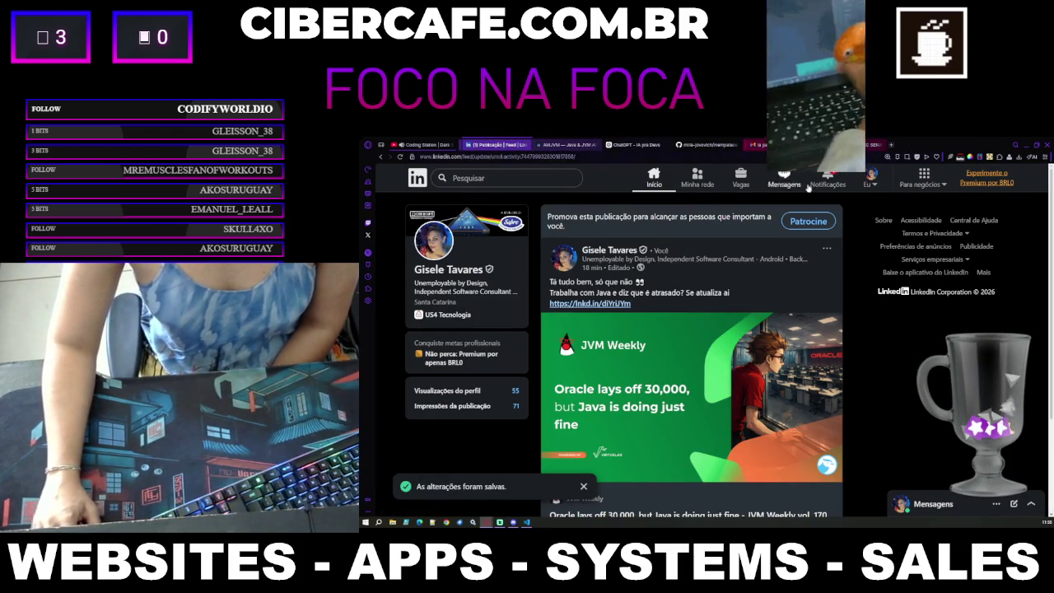
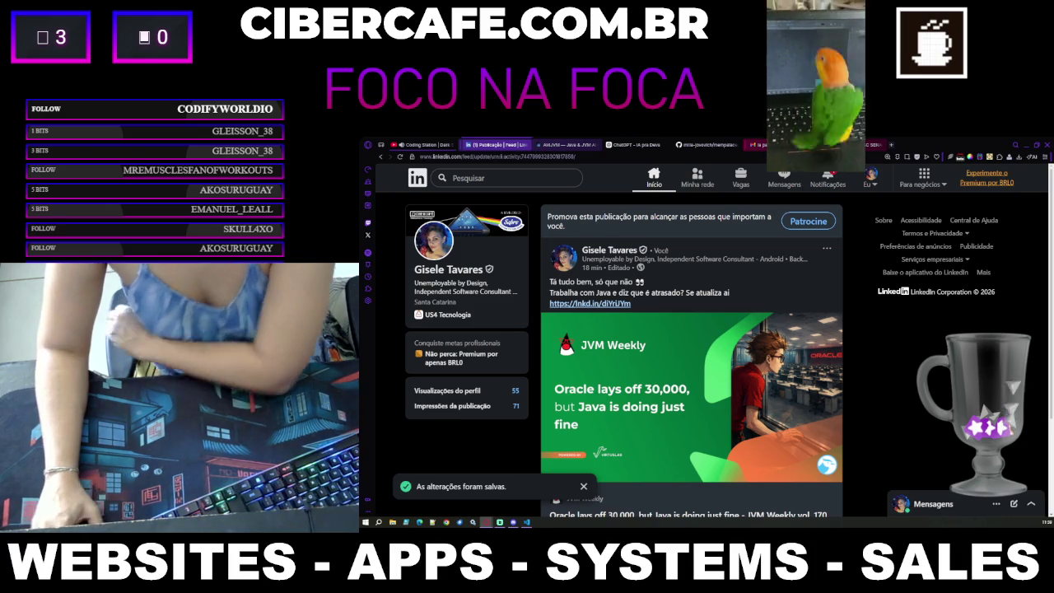
# Open a new tab showing Opera's Speed Dial start page.
pyautogui.hotkey('ctrl', 't')
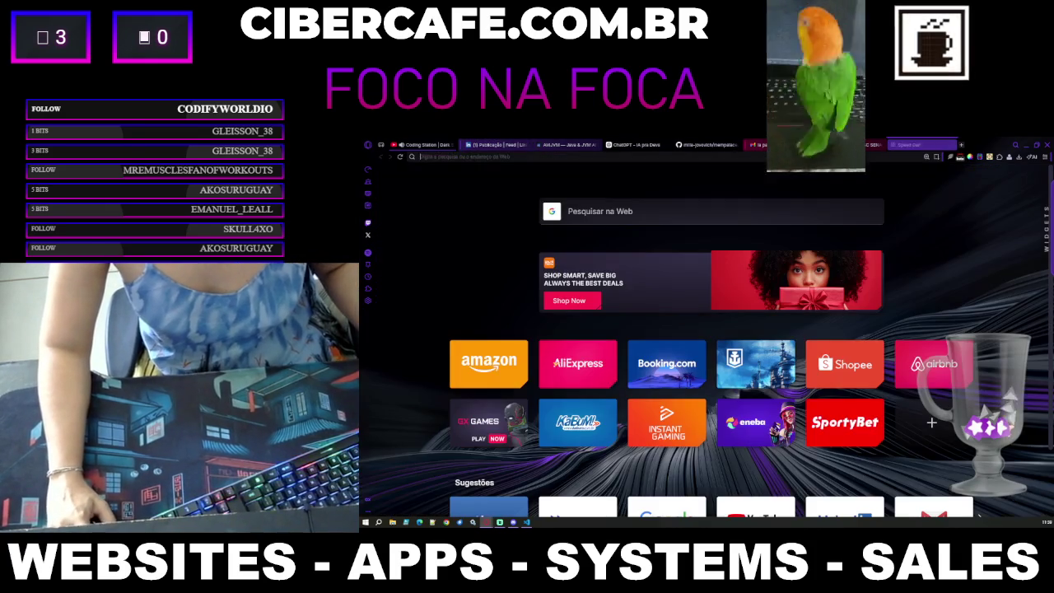
# Search Google for 'Lora database IA' and scroll into the results.
pyautogui.write('Lora')
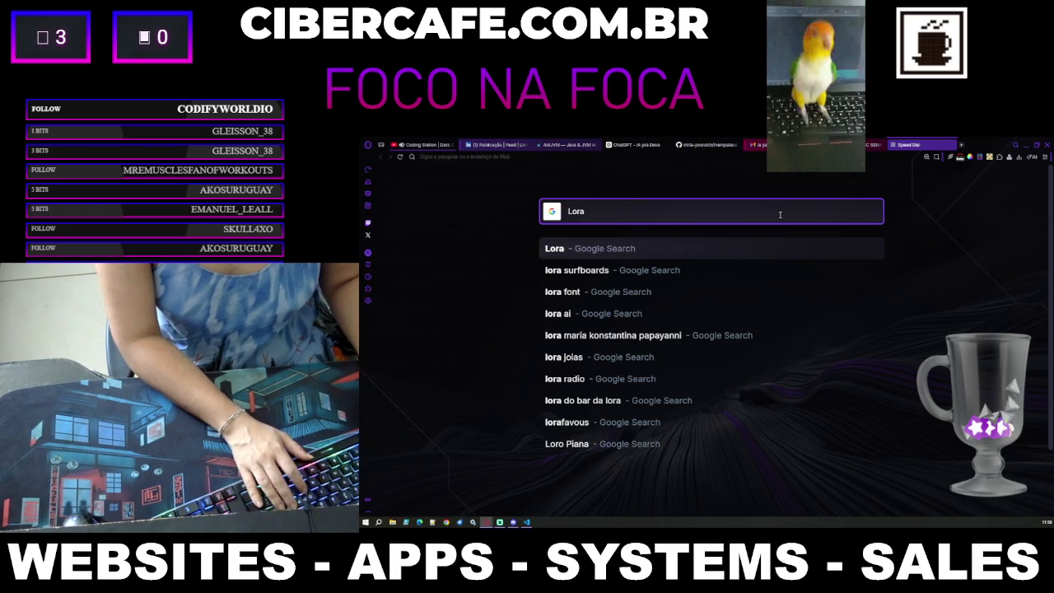
pyautogui.write(' dat')
pyautogui.write('abas')
pyautogui.write('e ci')
pyautogui.press('Return')
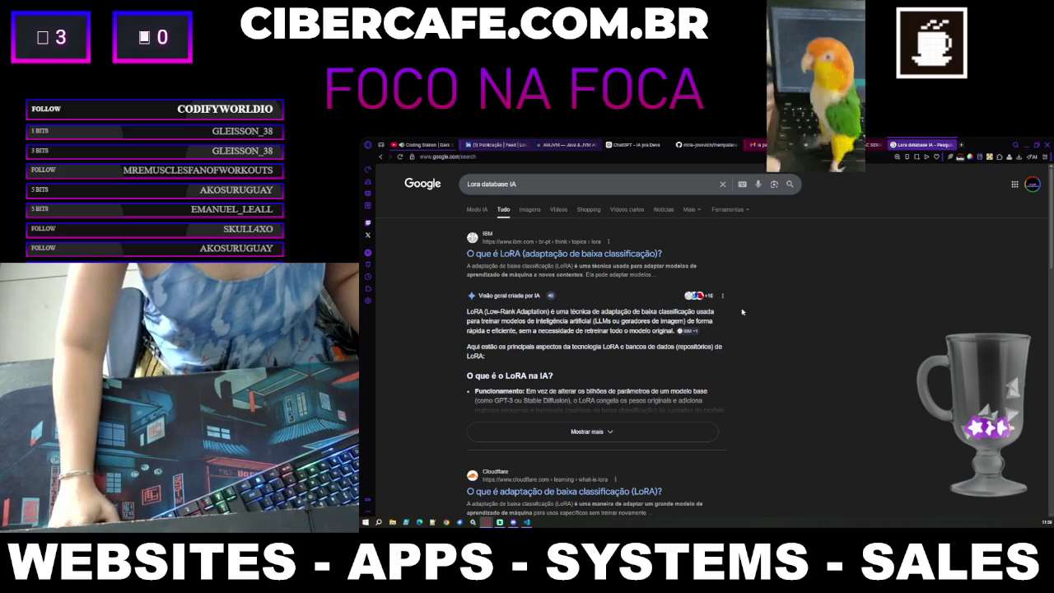
pyautogui.scroll(-1, 622, 395)
# Expand and read the full AI overview on LoRA, then switch to the Modo IA answer.
pyautogui.click(623, 395)
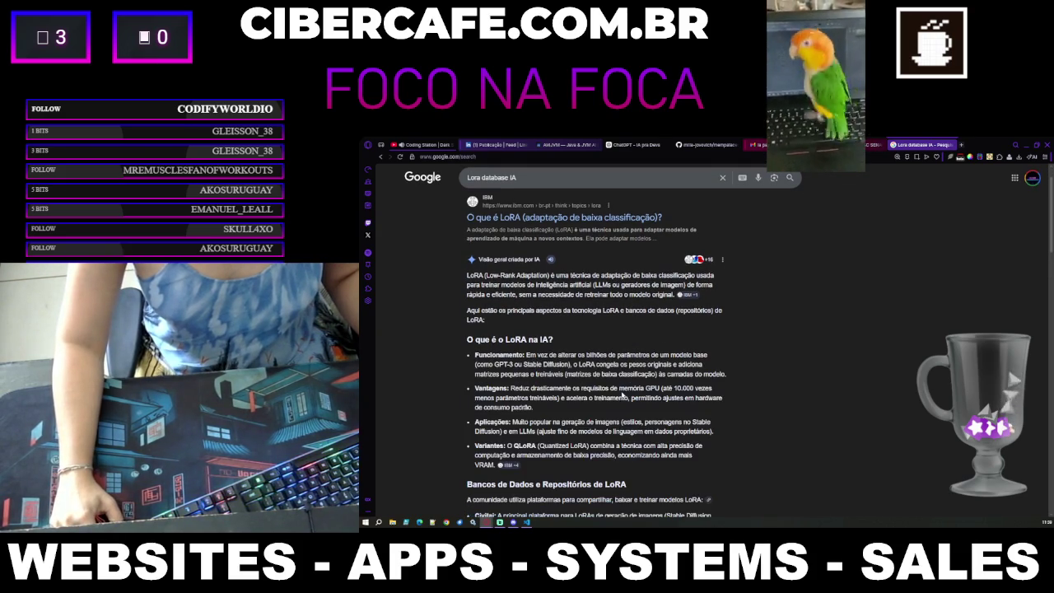
pyautogui.scroll(-2, 672, 384)
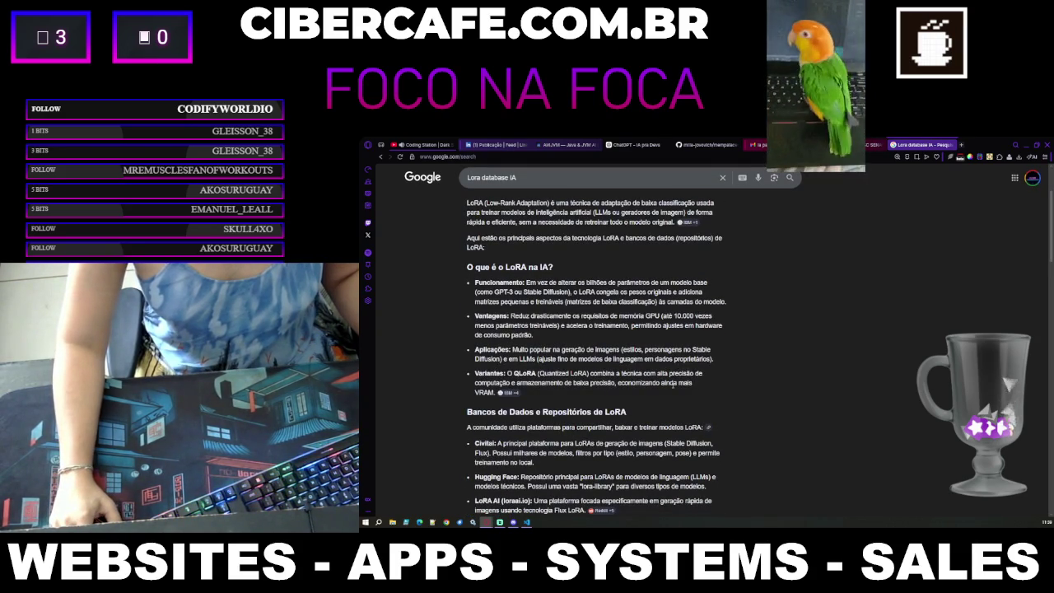
pyautogui.scroll(3, 675, 385)
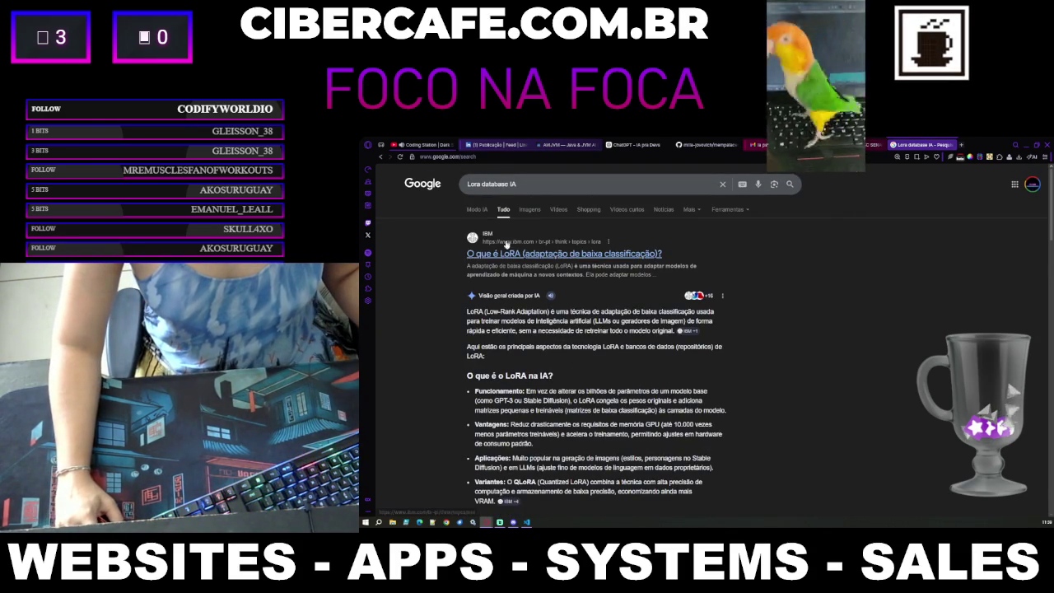
pyautogui.click(476, 209)
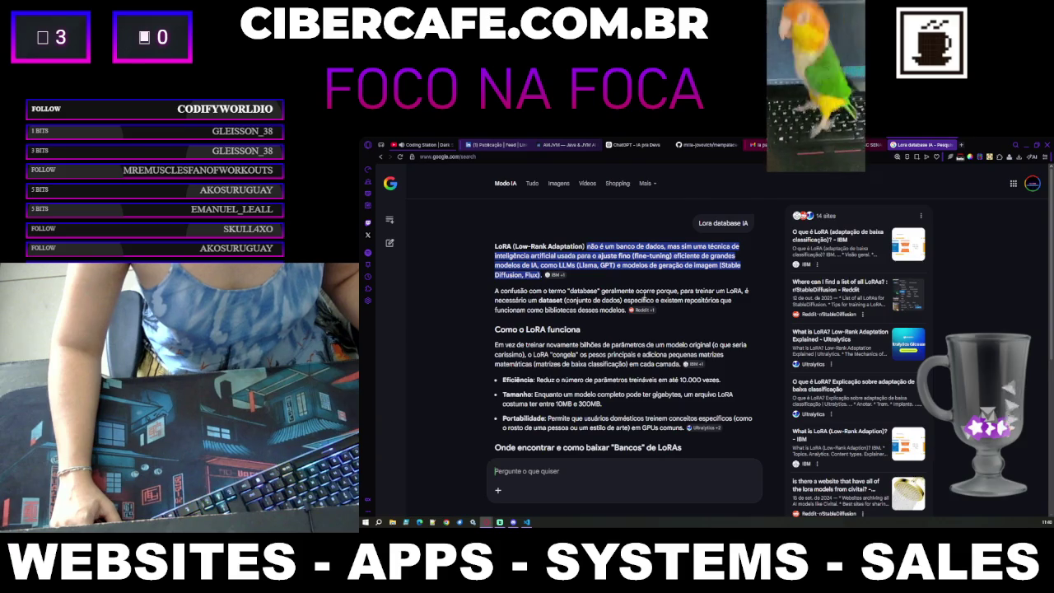
# Select and copy the opening LoRA definition from the AI Mode answer.
pyautogui.hotkey('ctrl', '-')
pyautogui.hotkey('ctrl', '+')
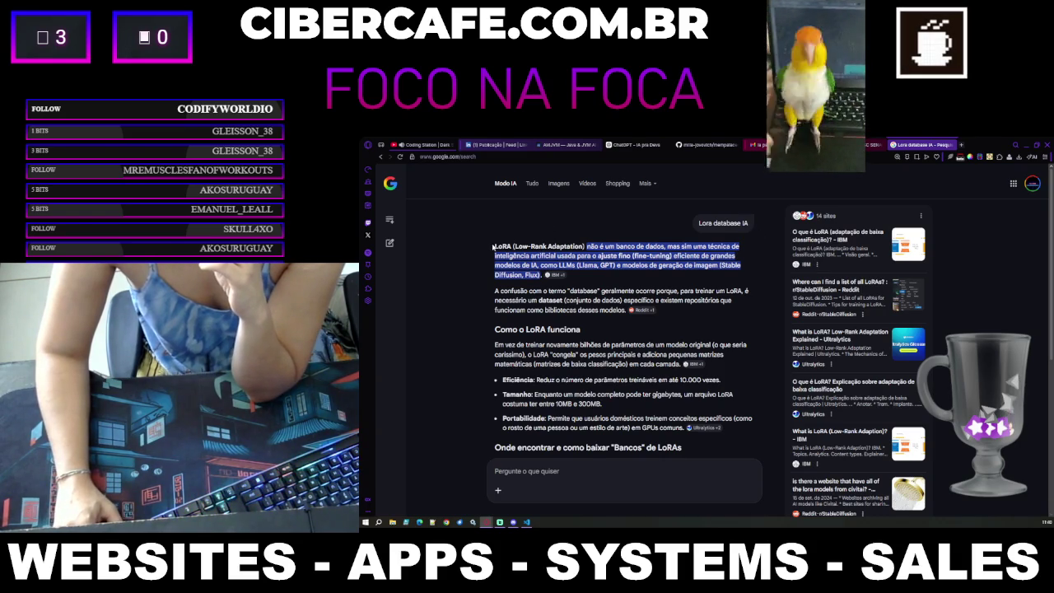
pyautogui.moveTo(502, 245); pyautogui.dragTo(503, 246)
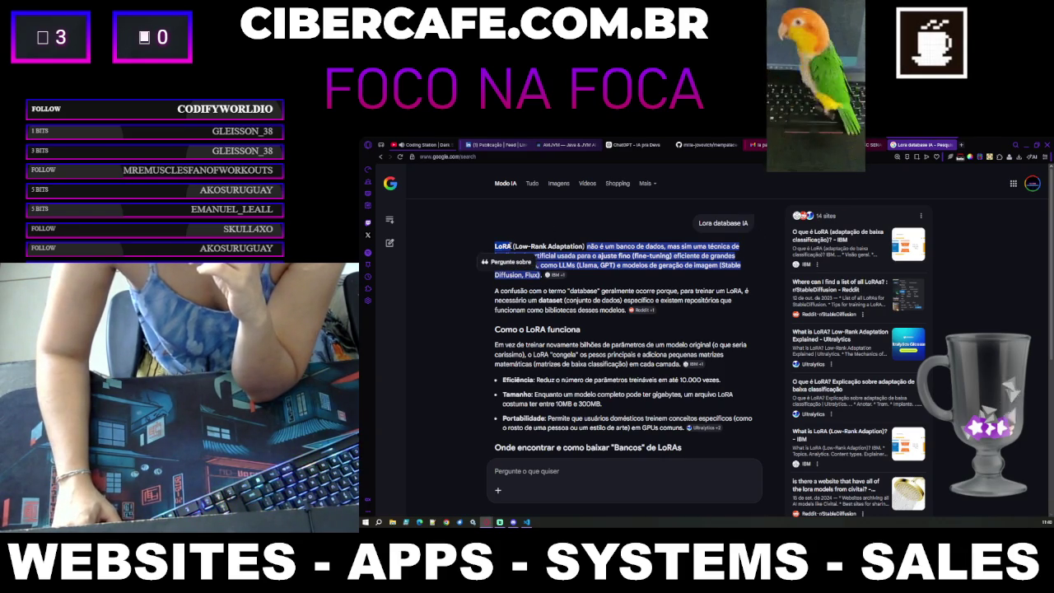
pyautogui.click(503, 245)
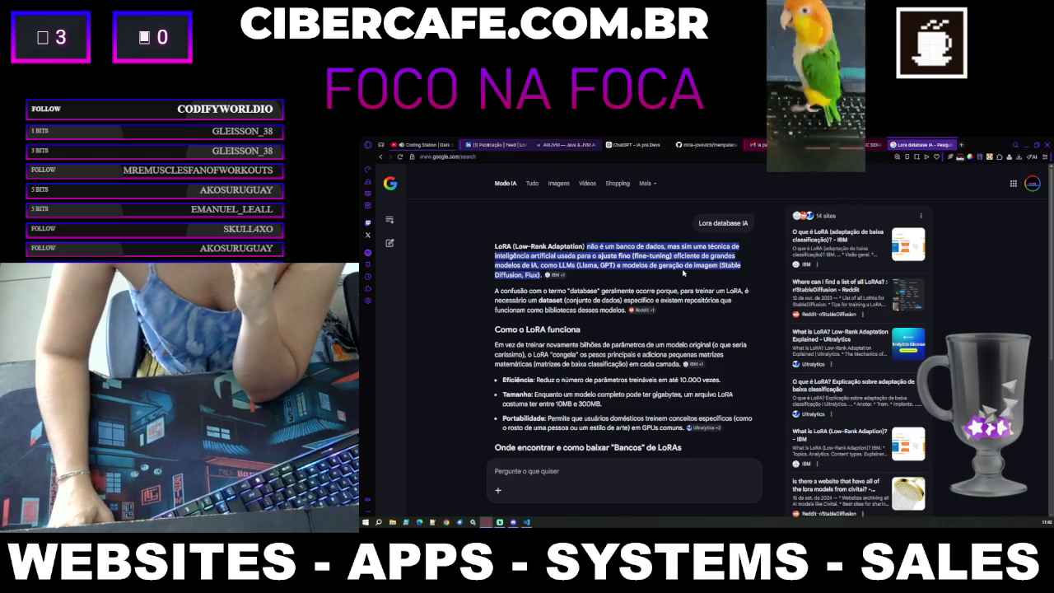
pyautogui.moveTo(557, 256); pyautogui.dragTo(743, 264)
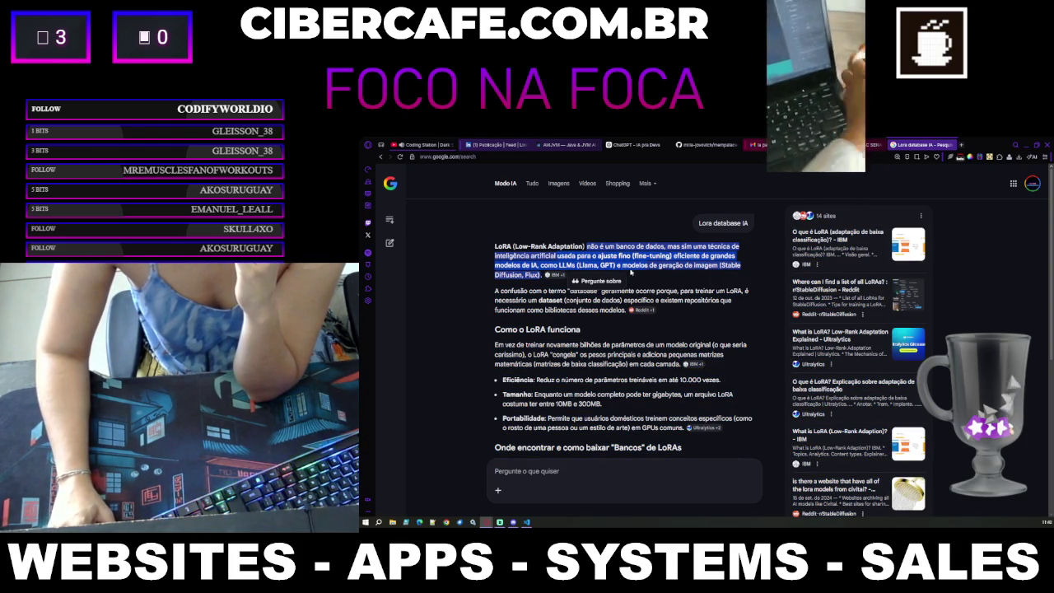
pyautogui.moveTo(586, 246); pyautogui.dragTo(740, 275)
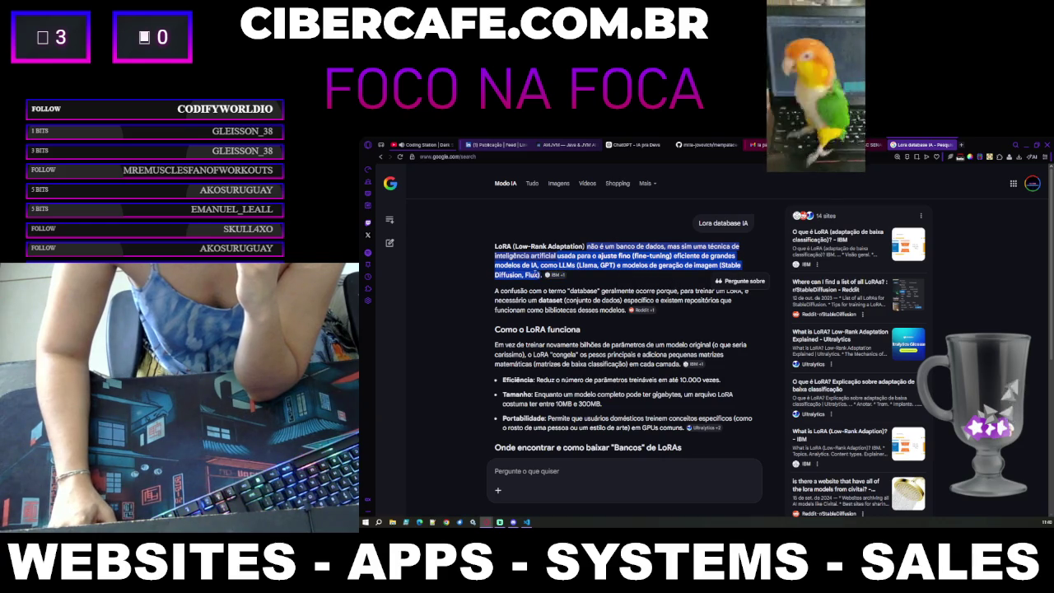
pyautogui.hotkey('ctrl', 'c')
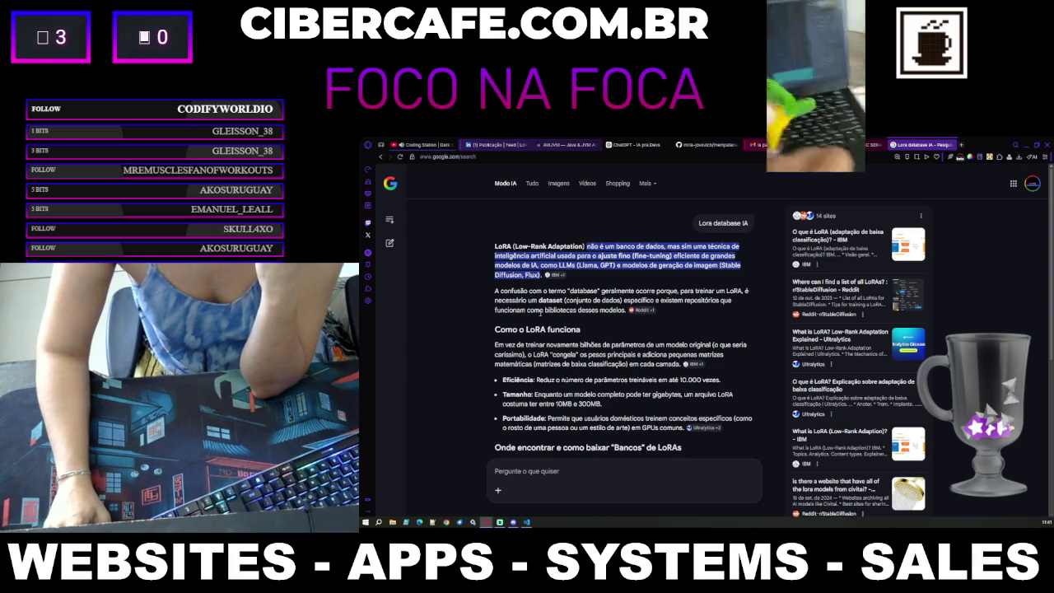
# Scroll through the LoRA download-sites answer and zoom the page to 125%.
pyautogui.scroll(-3, 624, 315)
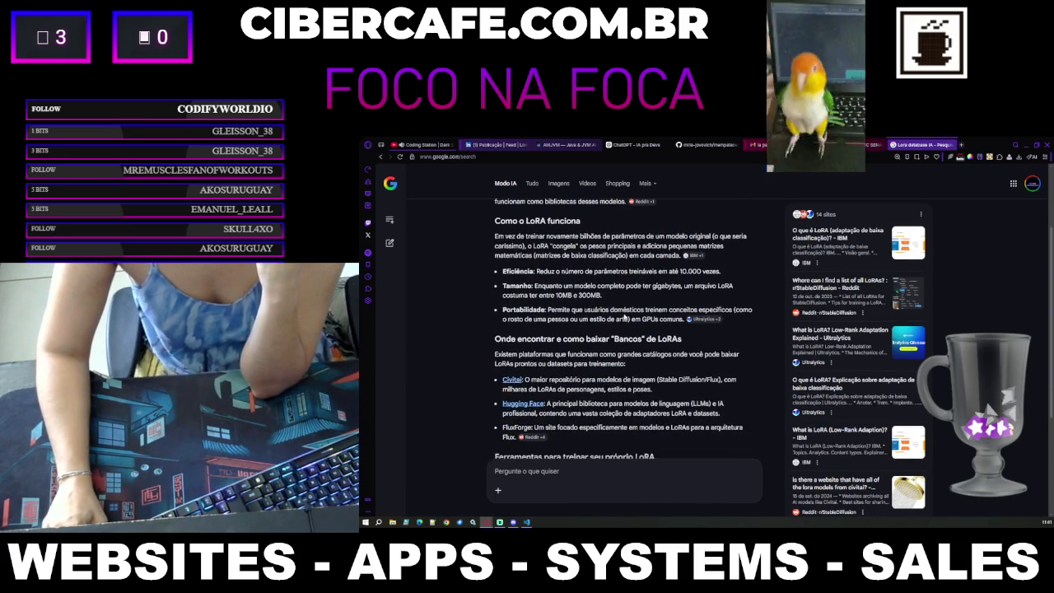
pyautogui.scroll(1, 624, 317)
pyautogui.scroll(-1, 624, 317)
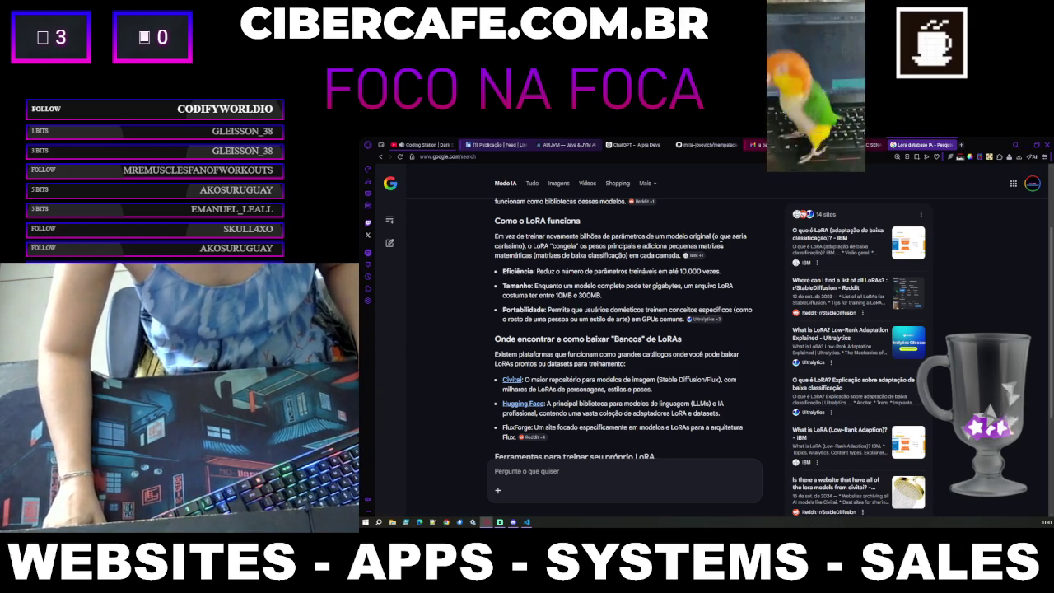
pyautogui.hotkey('ctrl', '+')
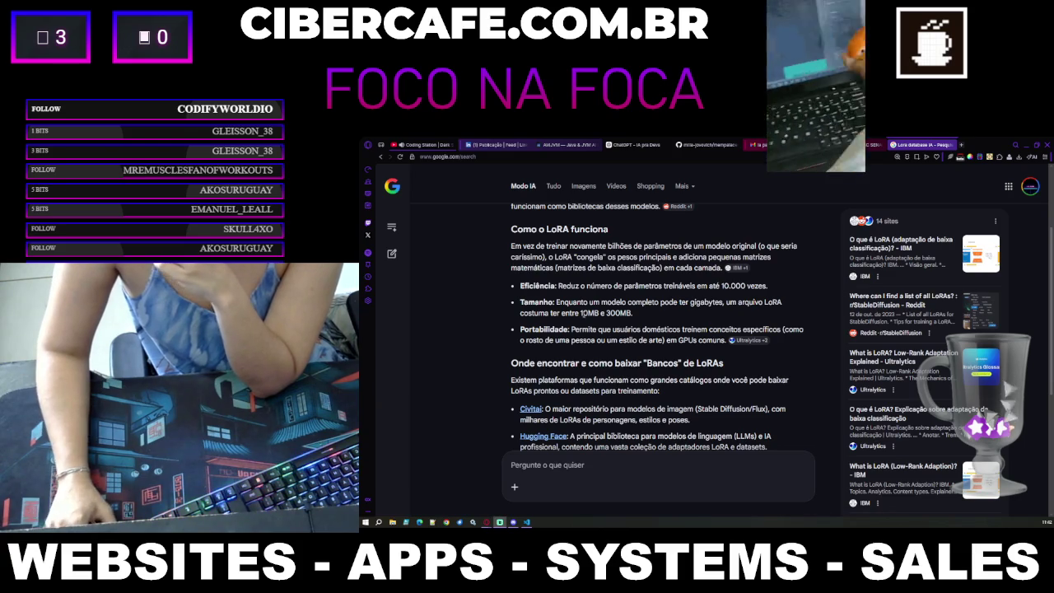
pyautogui.scroll(1, 634, 315)
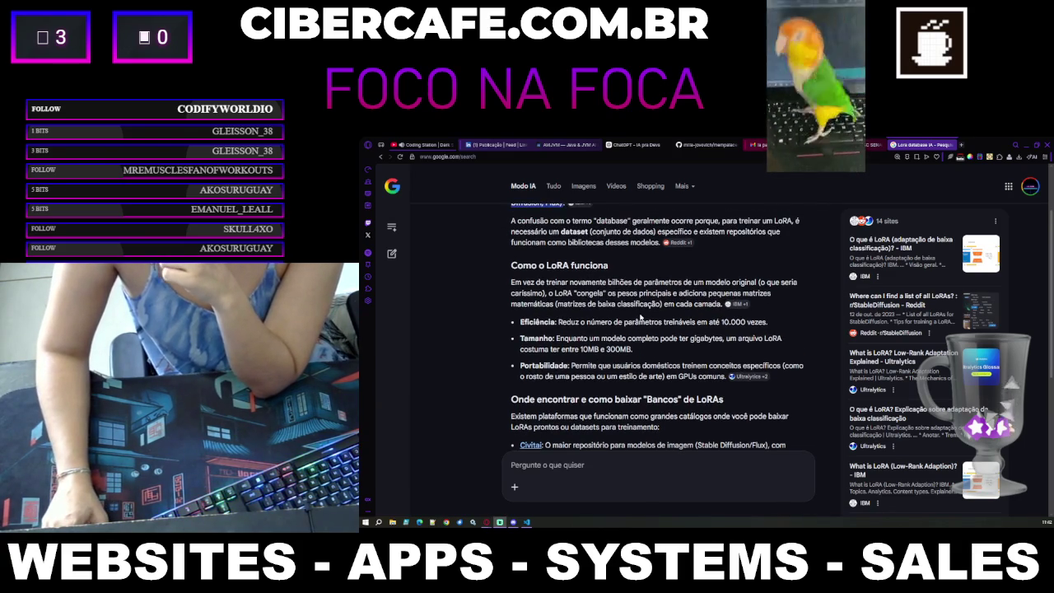
pyautogui.scroll(-2, 641, 316)
pyautogui.scroll(1, 640, 316)
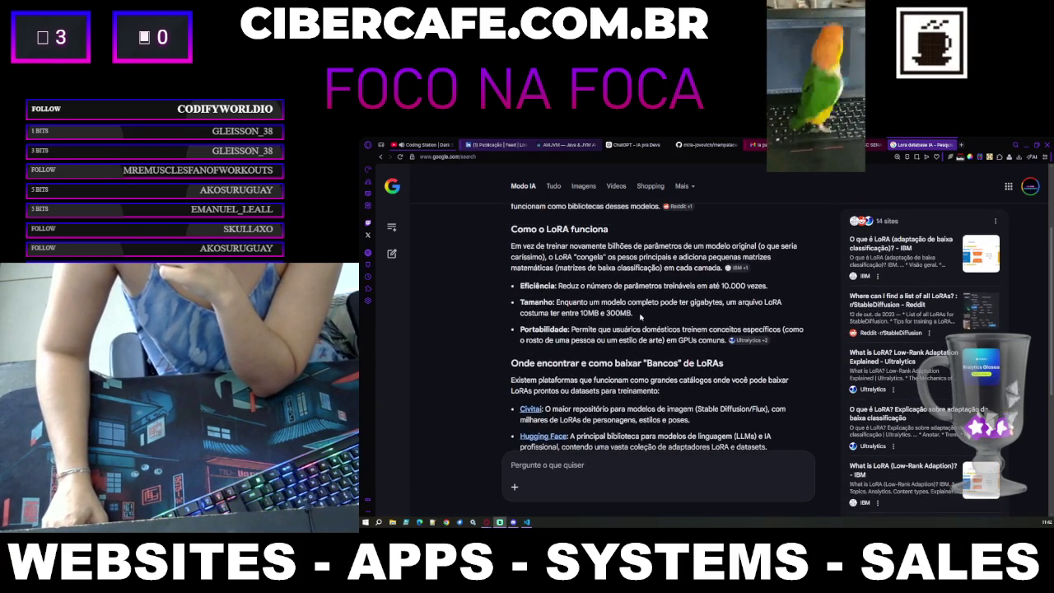
pyautogui.scroll(2, 640, 316)
pyautogui.scroll(-4, 640, 316)
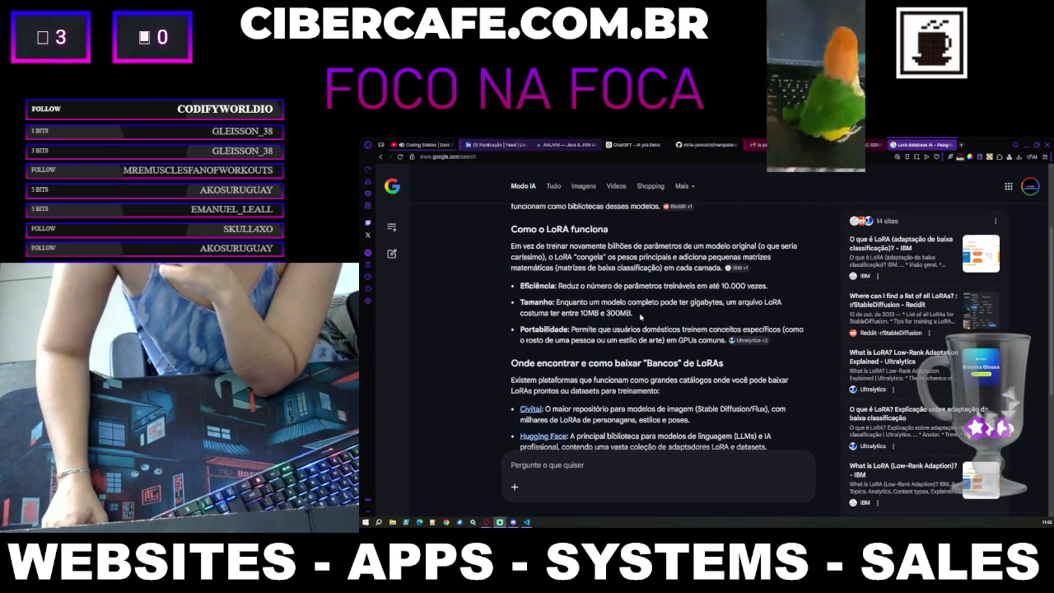
pyautogui.scroll(-1, 640, 316)
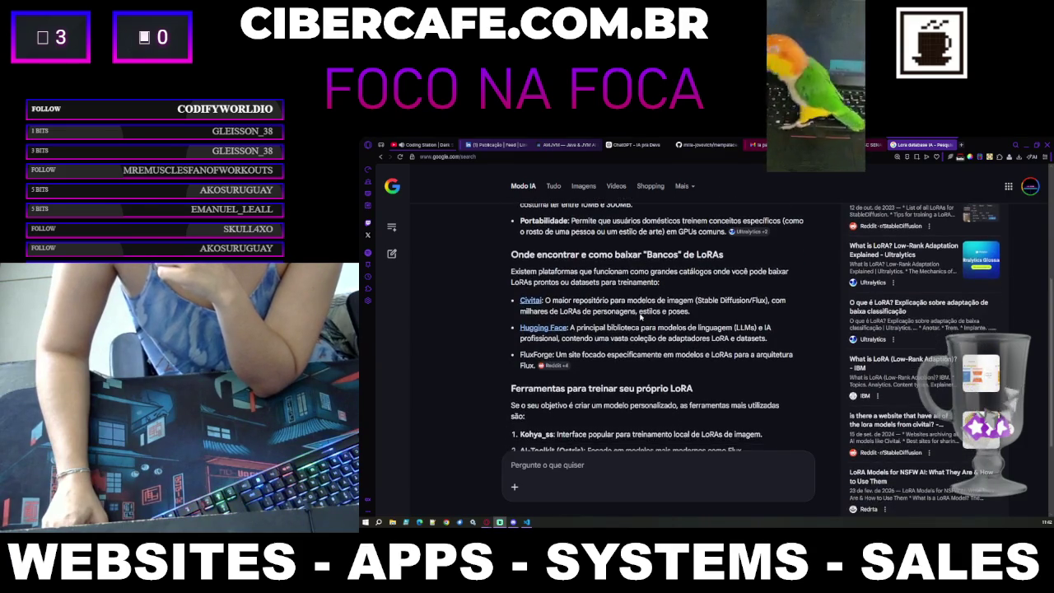
pyautogui.scroll(2, 640, 316)
pyautogui.scroll(-3, 641, 316)
pyautogui.scroll(3, 641, 316)
pyautogui.scroll(-1, 640, 316)
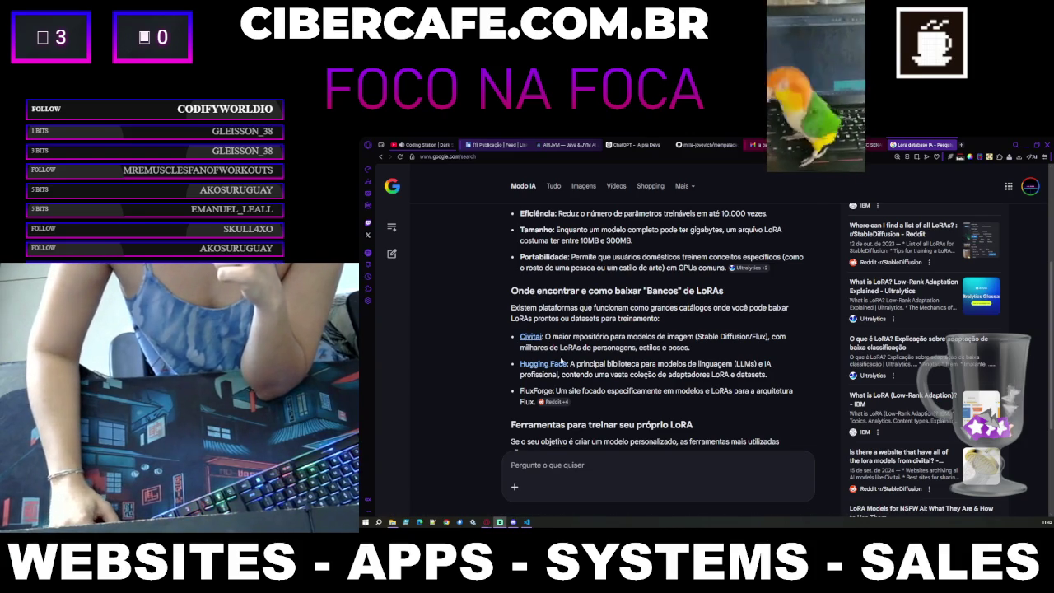
pyautogui.scroll(1, 568, 360)
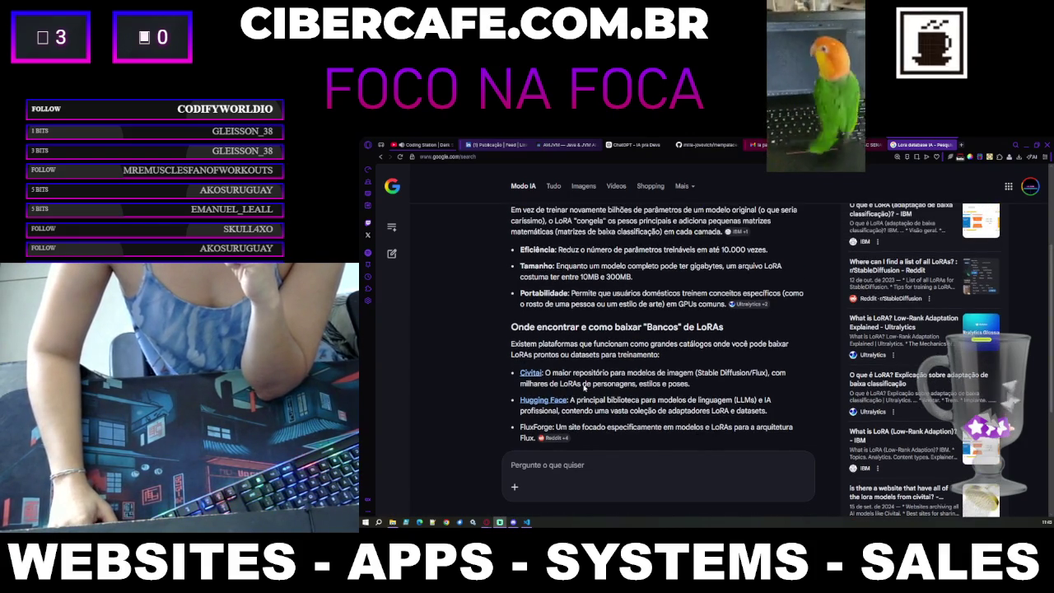
pyautogui.scroll(-3, 584, 386)
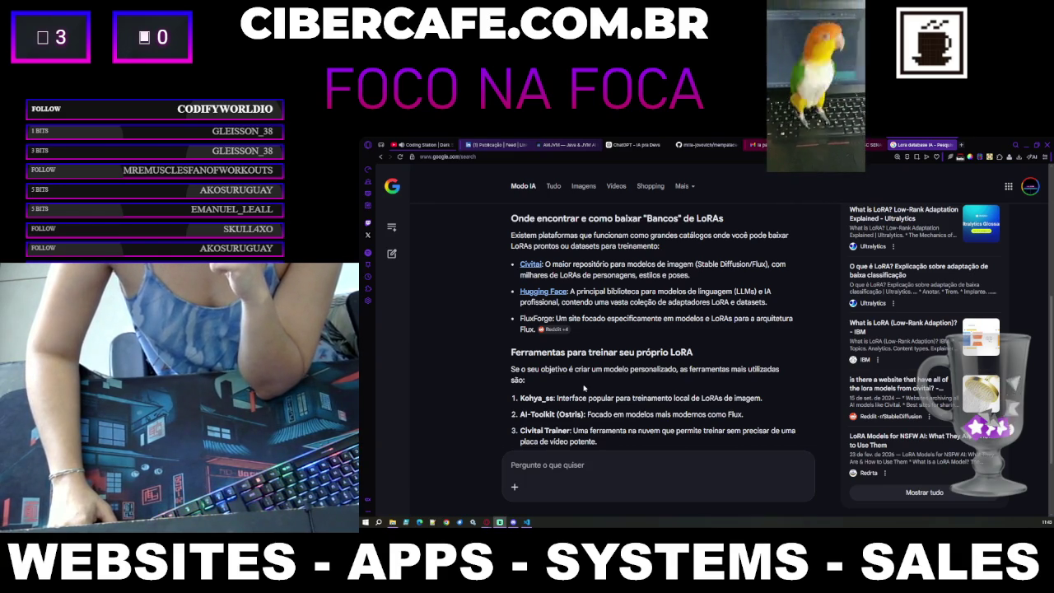
pyautogui.scroll(-2, 584, 387)
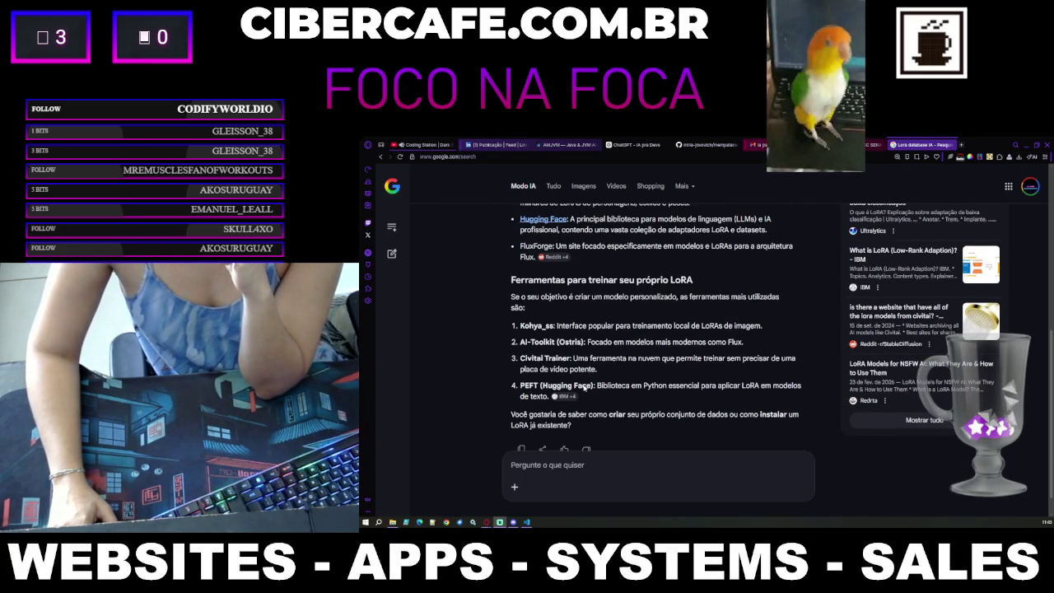
pyautogui.scroll(1, 583, 387)
pyautogui.scroll(-1, 584, 387)
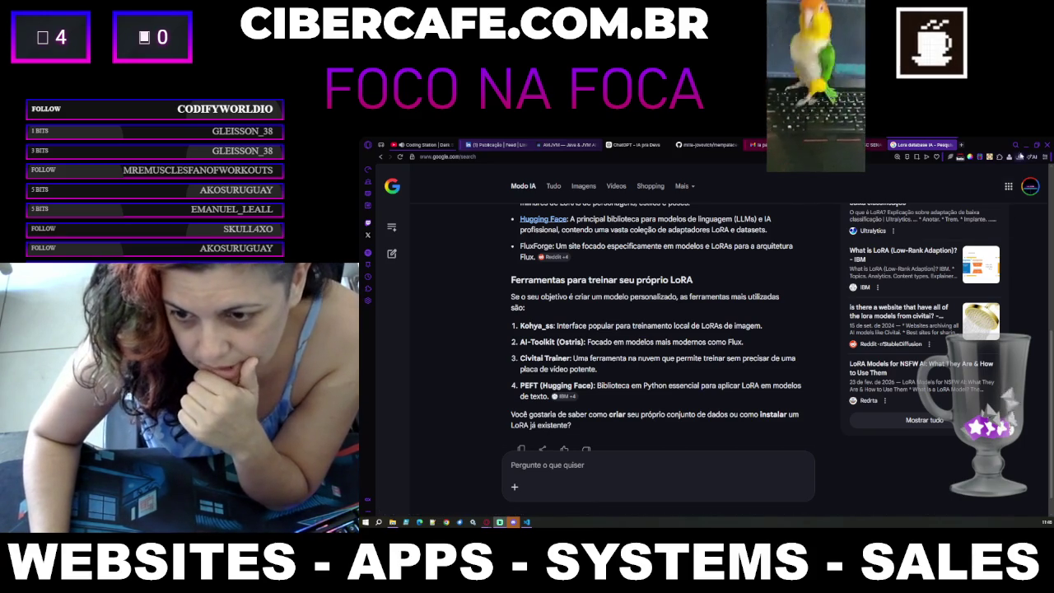
# Minimize Opera GX and Visual Studio Code to reveal the desktop, then return to the browser.
pyautogui.click(1026, 145)
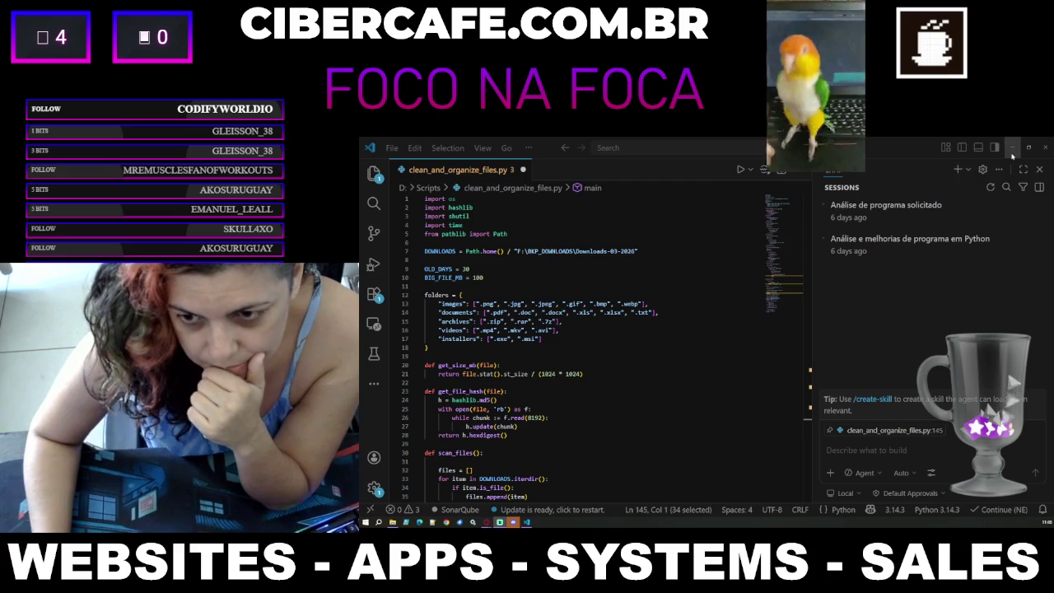
pyautogui.click(1012, 154)
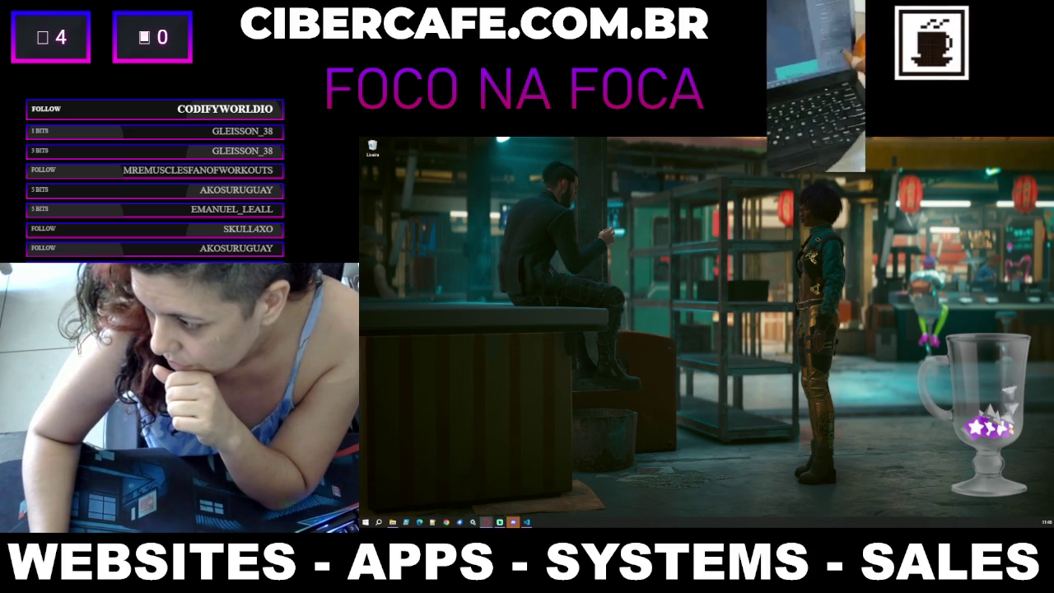
pyautogui.hotkey('alt', 'Tab')
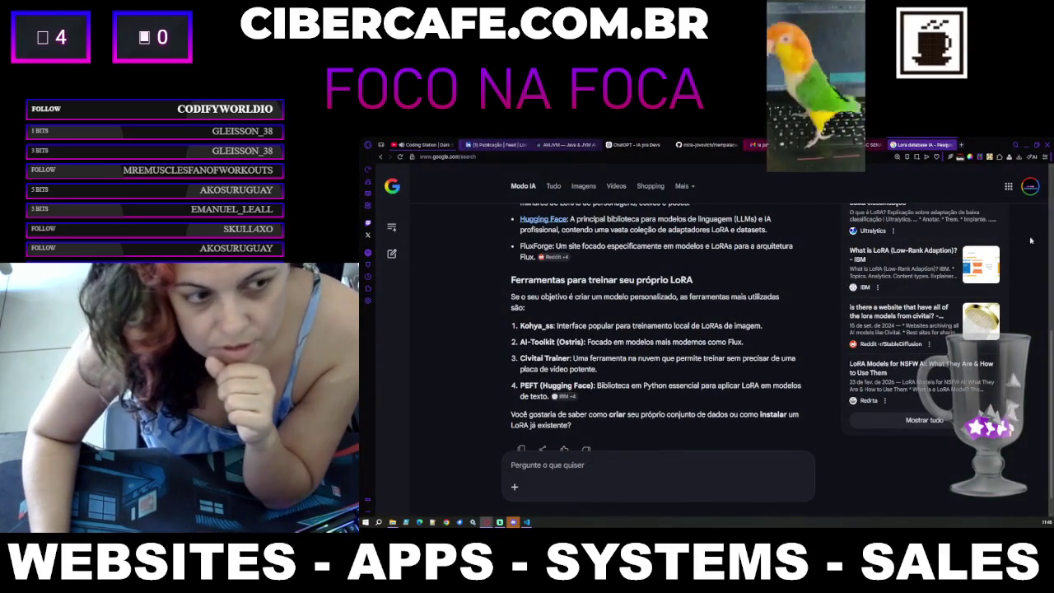
# Check the Coding Station stream tab, then switch to the Notion 'Lista de Tarefas' tab.
pyautogui.click(425, 145)
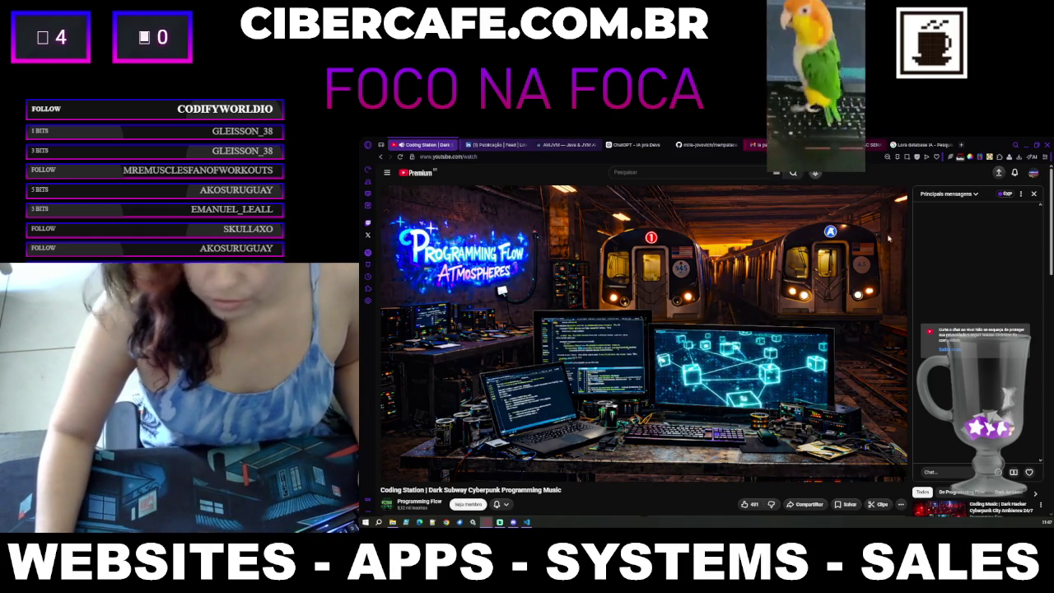
pyautogui.click(552, 145)
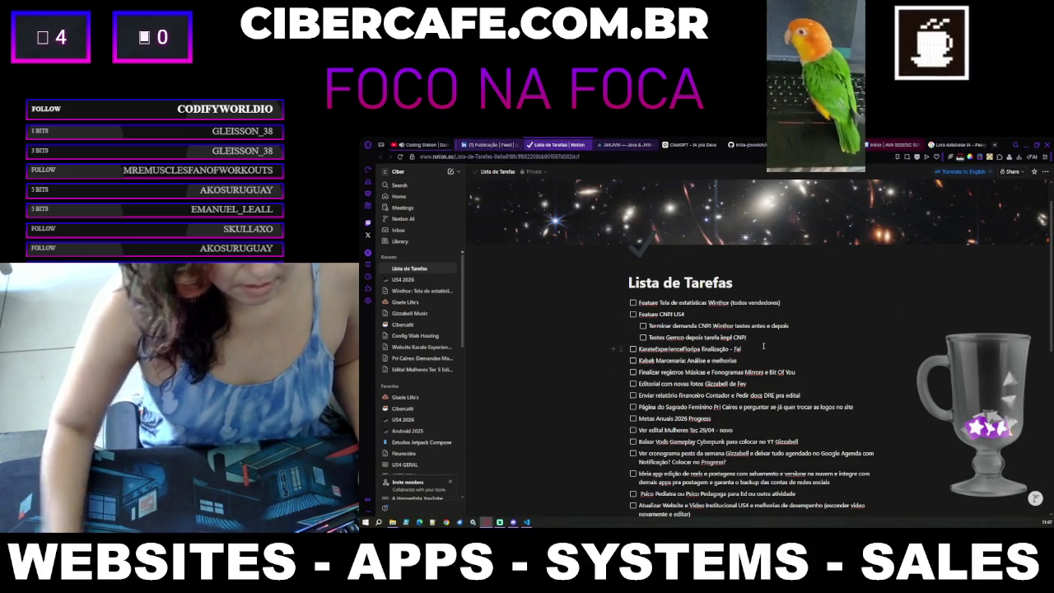
# Finish the KarateExperienceFloripa line with 'ver como fica a agenda' and tick the Winthor statistics task.
pyautogui.write('ta o feedback final')
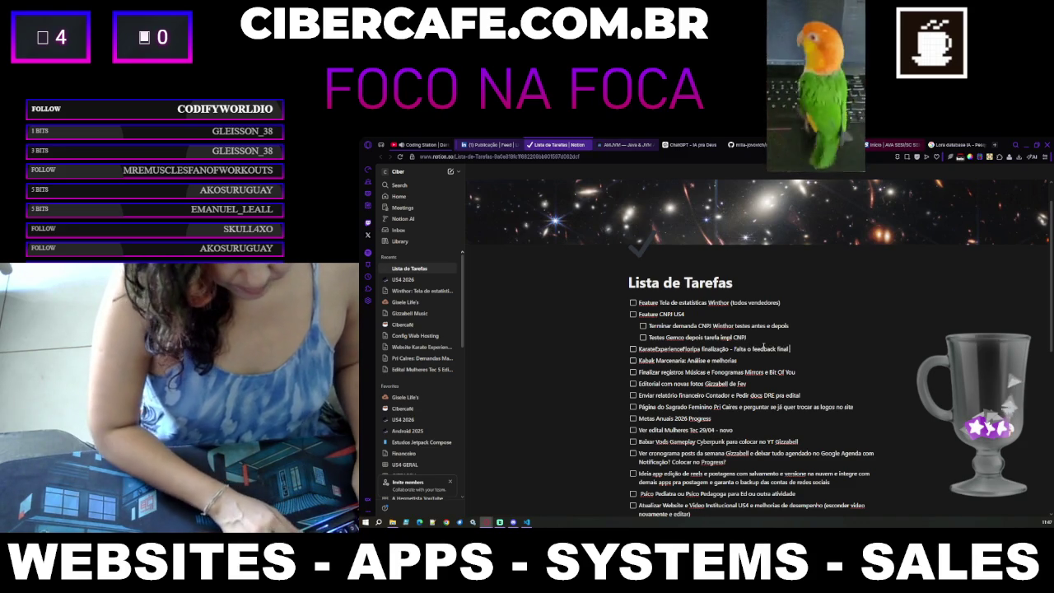
pyautogui.write('ve')
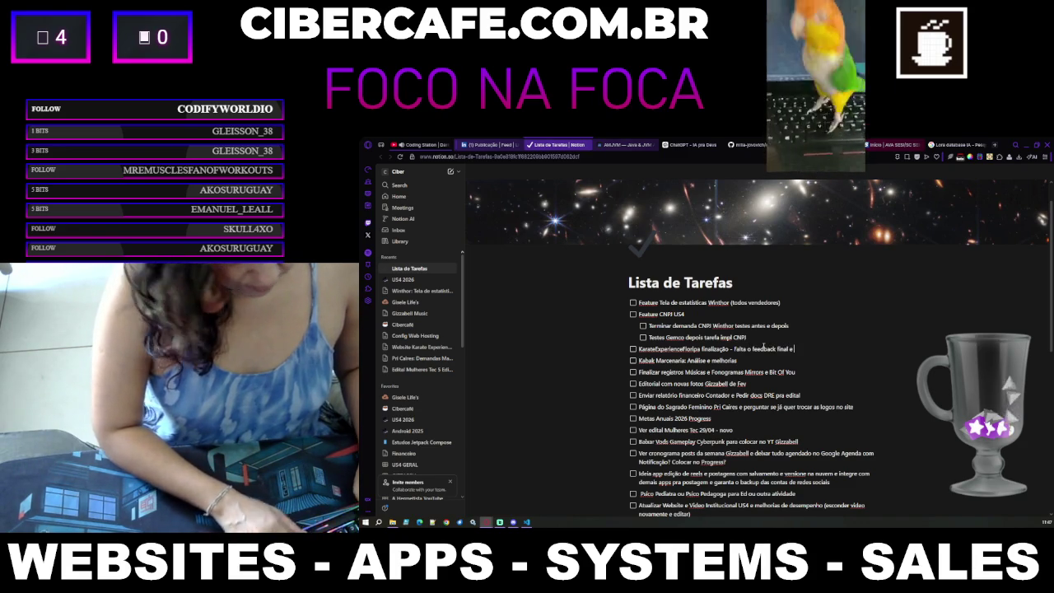
pyautogui.write('r como ')
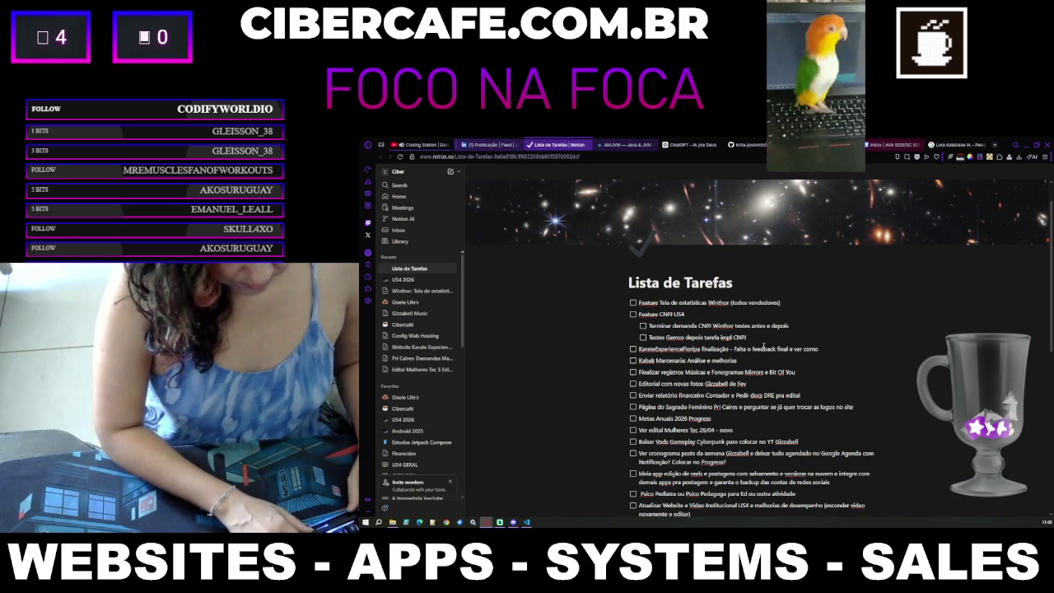
pyautogui.write('fica a a')
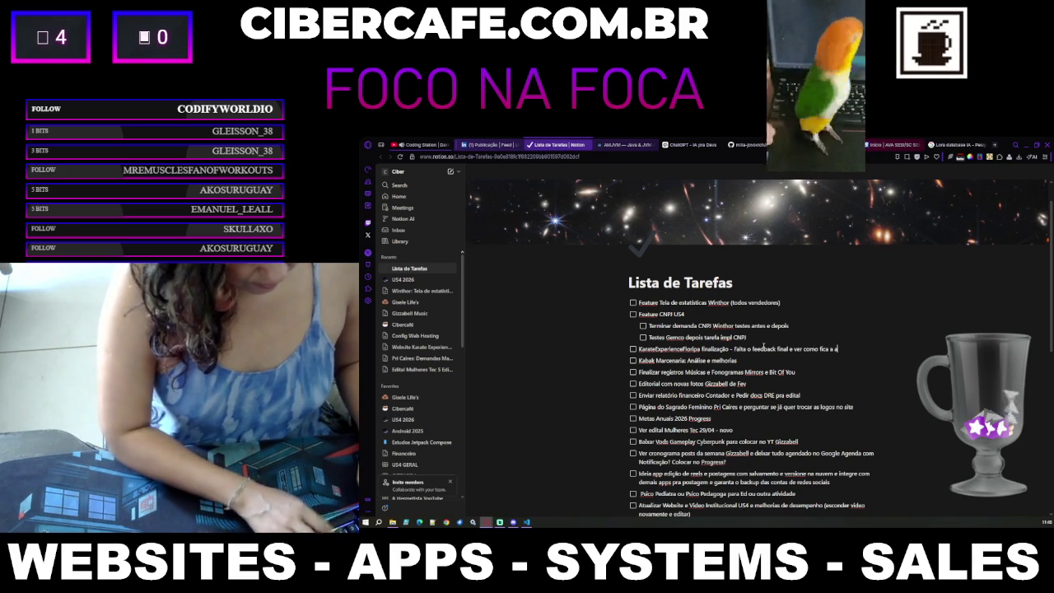
pyautogui.write('genda')
pyautogui.press('Up')
pyautogui.press('Up')
pyautogui.press('Up')
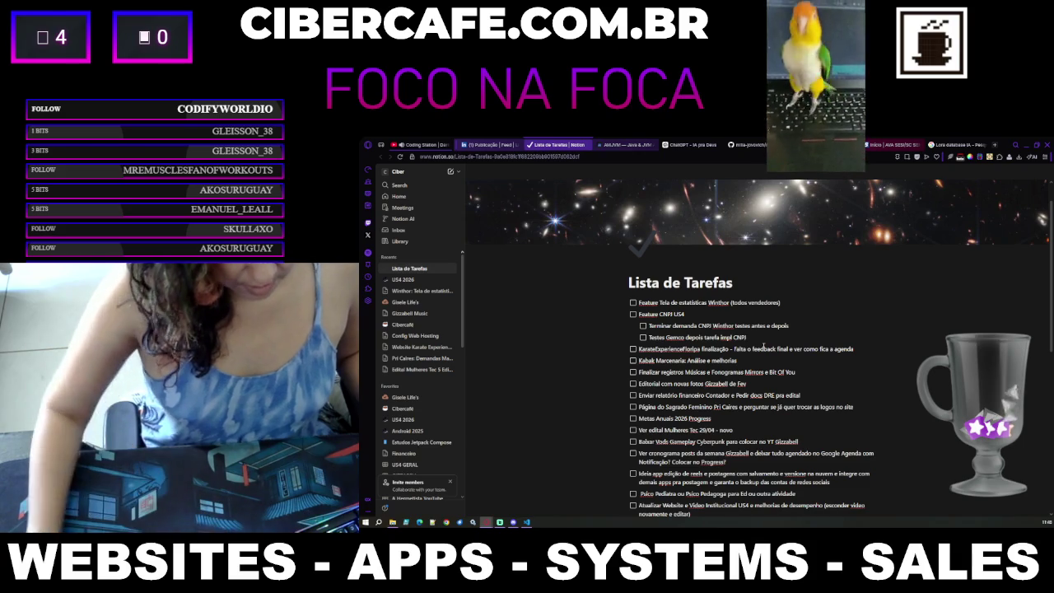
pyautogui.click(633, 303)
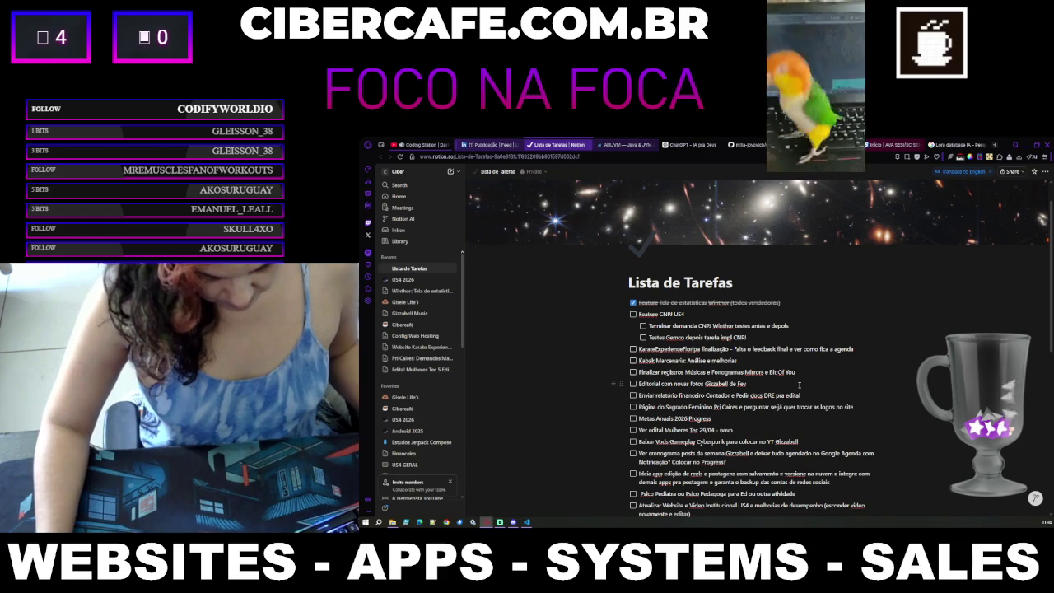
pyautogui.click(872, 405)
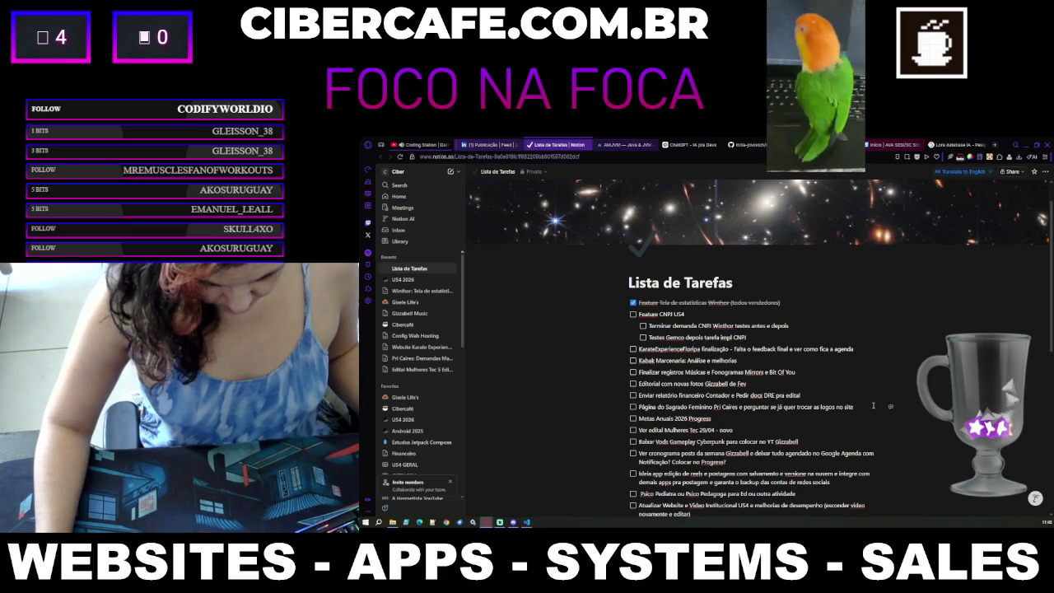
# Shift Página do Sagrado Feminino up with Ctrl+Shift+Up beneath the Winthor task, unindented.
pyautogui.hotkey('ctrl', 'shift', 'Up')
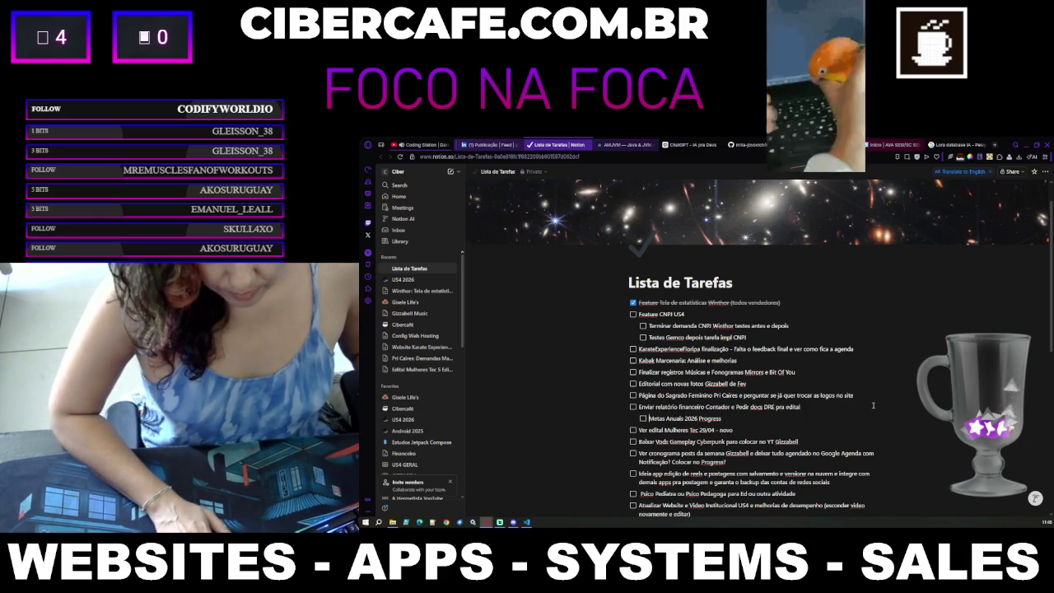
pyautogui.press('Down')
pyautogui.press('Down')
pyautogui.hotkey('ctrl', 'shift', 'Up')
pyautogui.hotkey('ctrl', 'shift', 'Up')
pyautogui.hotkey('ctrl', 'shift', 'Up')
pyautogui.hotkey('ctrl', 'shift', 'Up')
pyautogui.hotkey('ctrl', 'shift', 'Up')
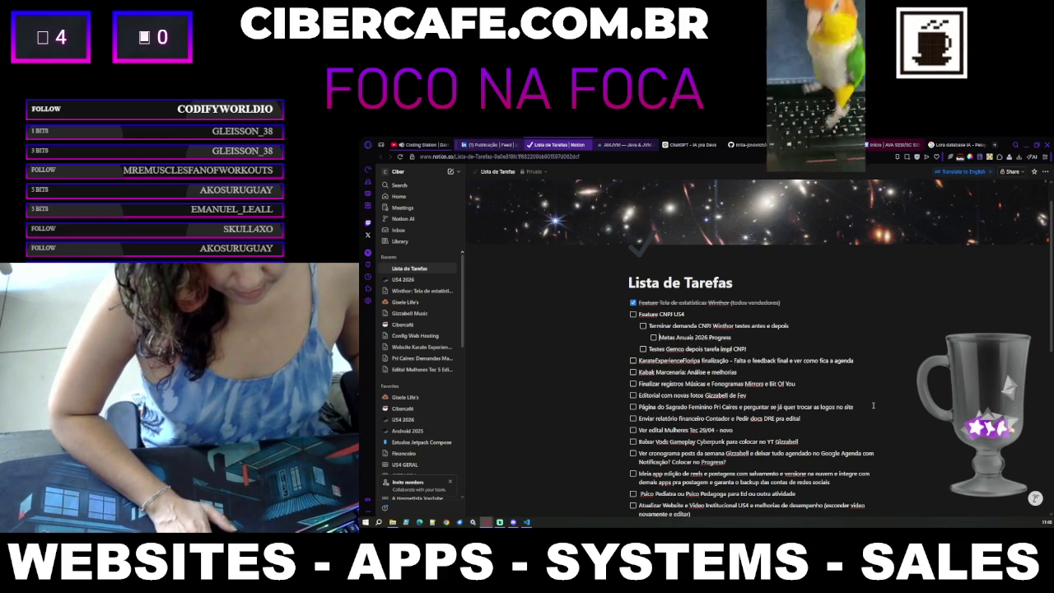
pyautogui.hotkey('ctrl', 'shift', 'Up')
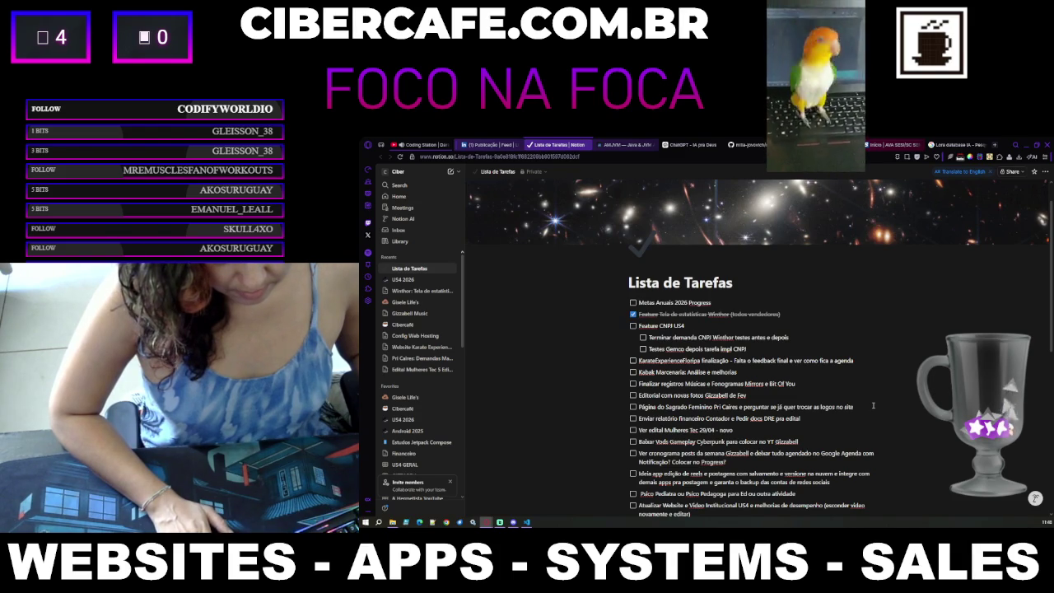
pyautogui.hotkey('ctrl', 'shift', 'Down')
pyautogui.hotkey('ctrl', 'shift', 'Down')
pyautogui.hotkey('ctrl', 'shift', 'Down')
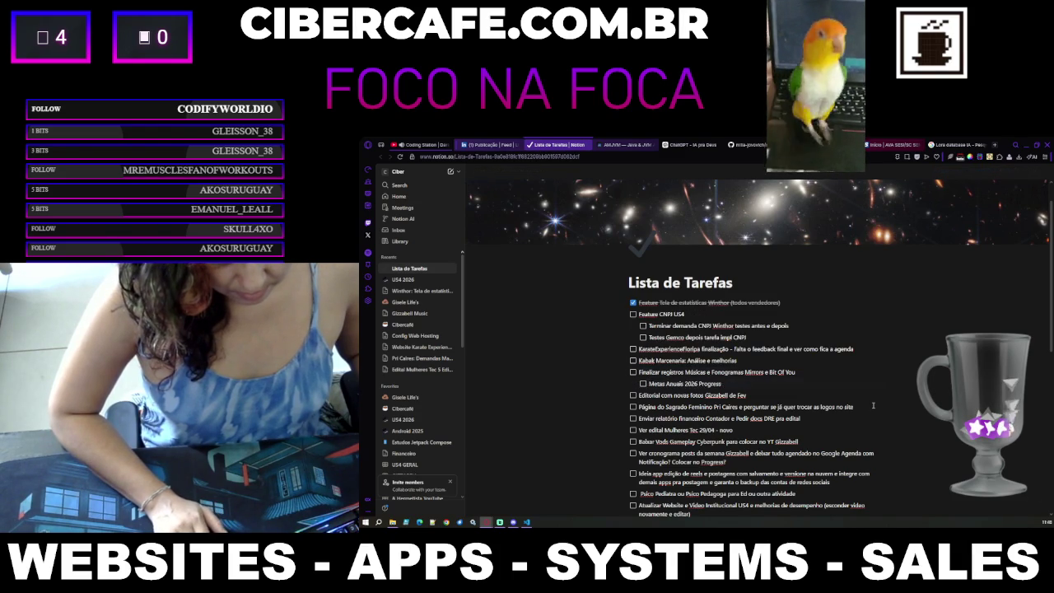
pyautogui.press('Down')
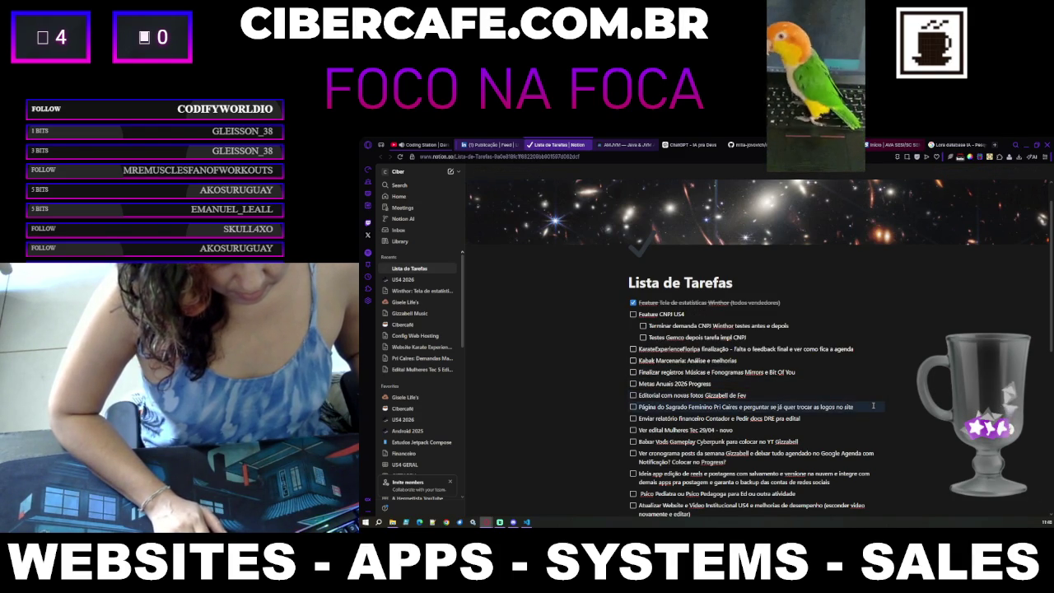
pyautogui.press('Down')
pyautogui.hotkey('ctrl', 'shift', 'Up')
pyautogui.hotkey('ctrl', 'shift', 'Up')
pyautogui.hotkey('ctrl', 'shift', 'Up')
pyautogui.press('Tab')
pyautogui.hotkey('ctrl', 'shift', 'Up')
pyautogui.hotkey('ctrl', 'shift', 'Up')
pyautogui.hotkey('ctrl', 'shift', 'Up')
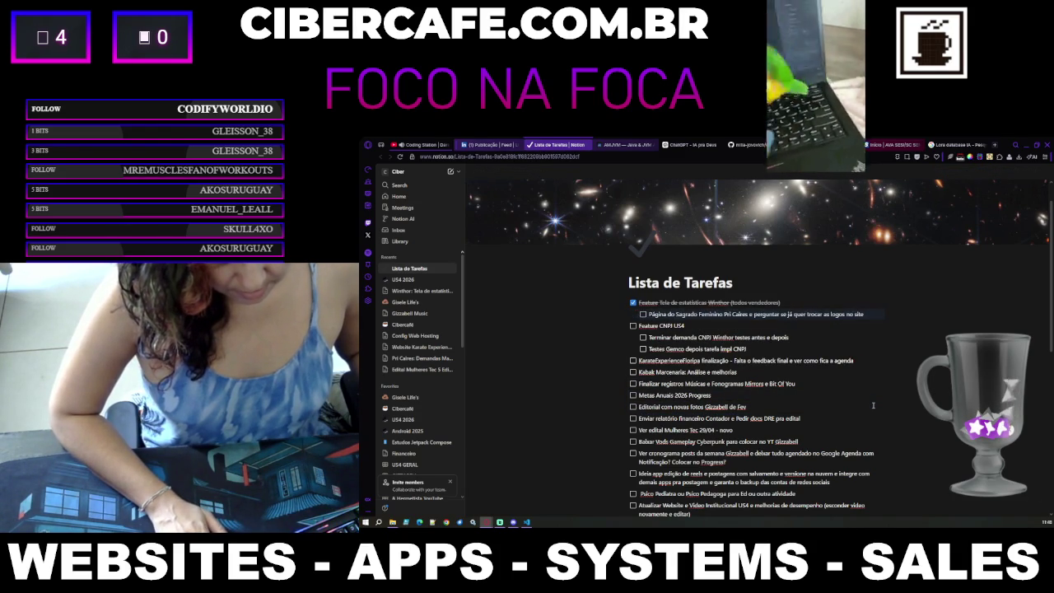
pyautogui.hotkey('shift', 'Tab')
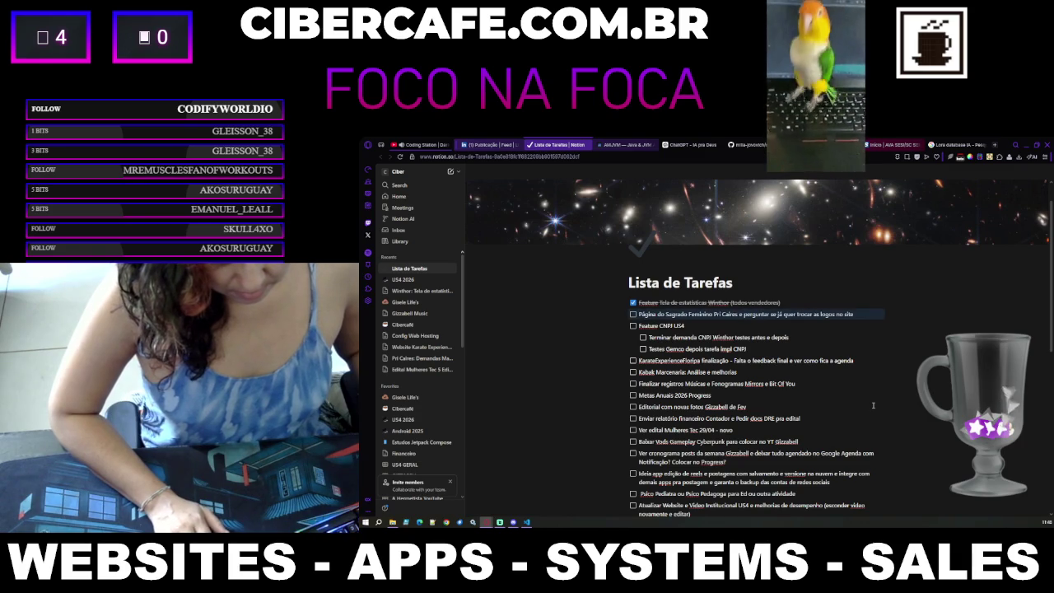
pyautogui.click(692, 325)
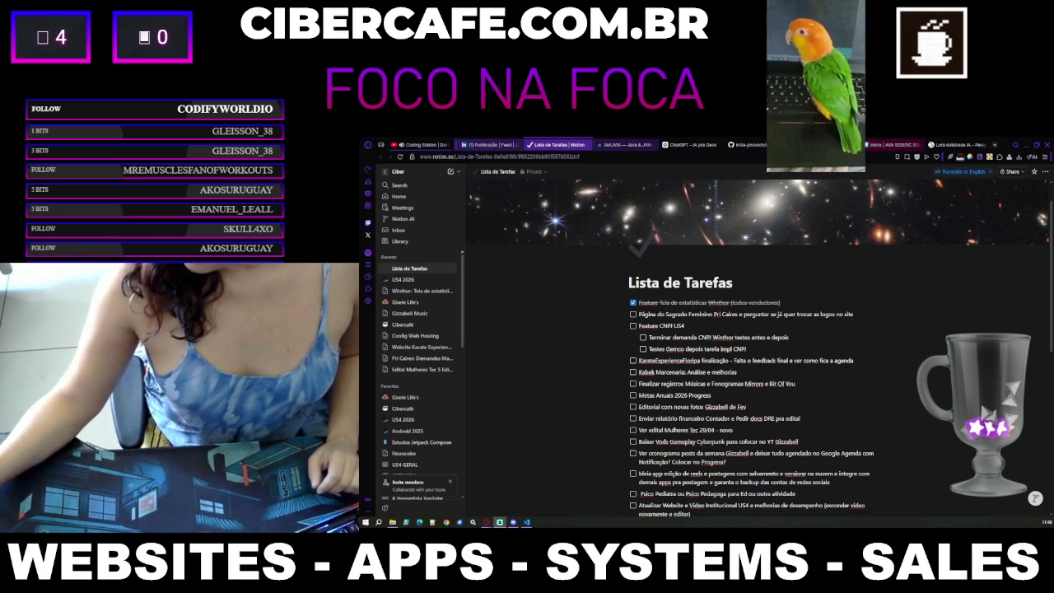
pyautogui.click(1025, 149)
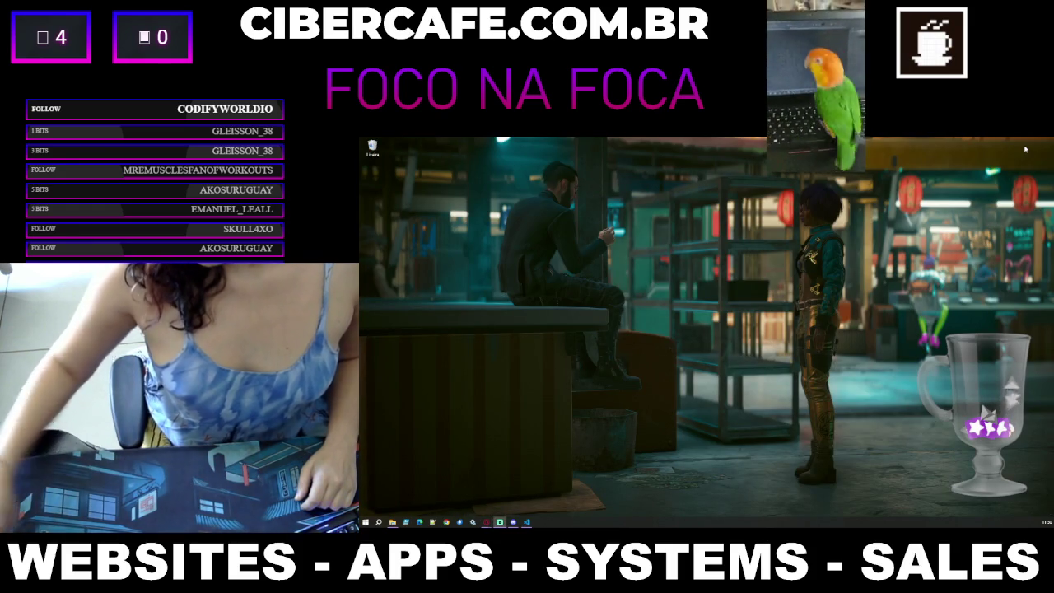
pyautogui.moveTo(486, 522)
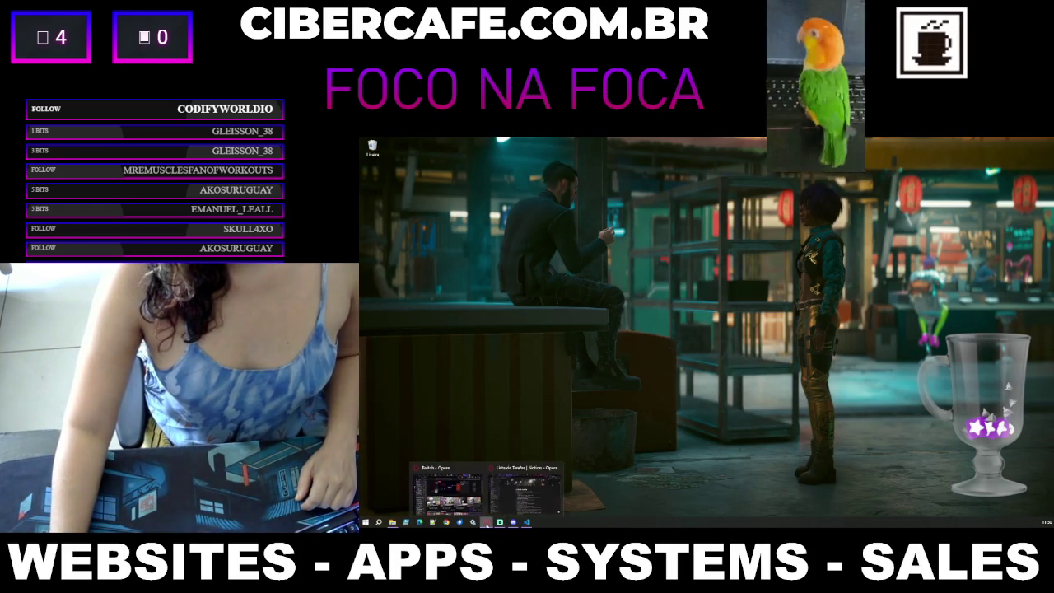
pyautogui.click(525, 492)
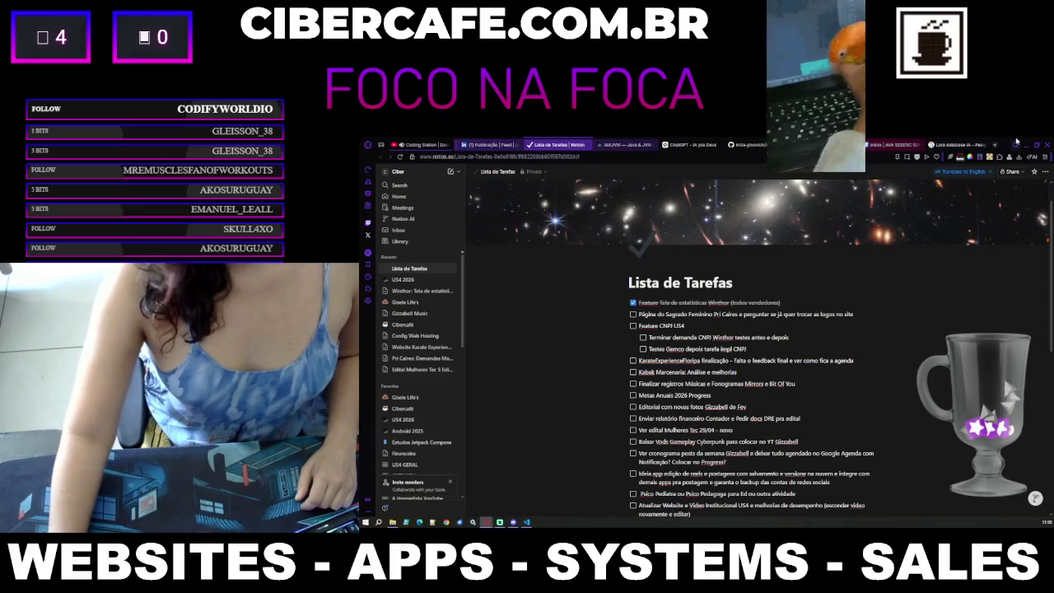
# Un-maximize and resize the Opera GX window showing the Notion task checklist.
pyautogui.moveTo(1016, 142); pyautogui.dragTo(887, 186)
pyautogui.scroll(-2, 822, 376)
pyautogui.scroll(2, 822, 376)
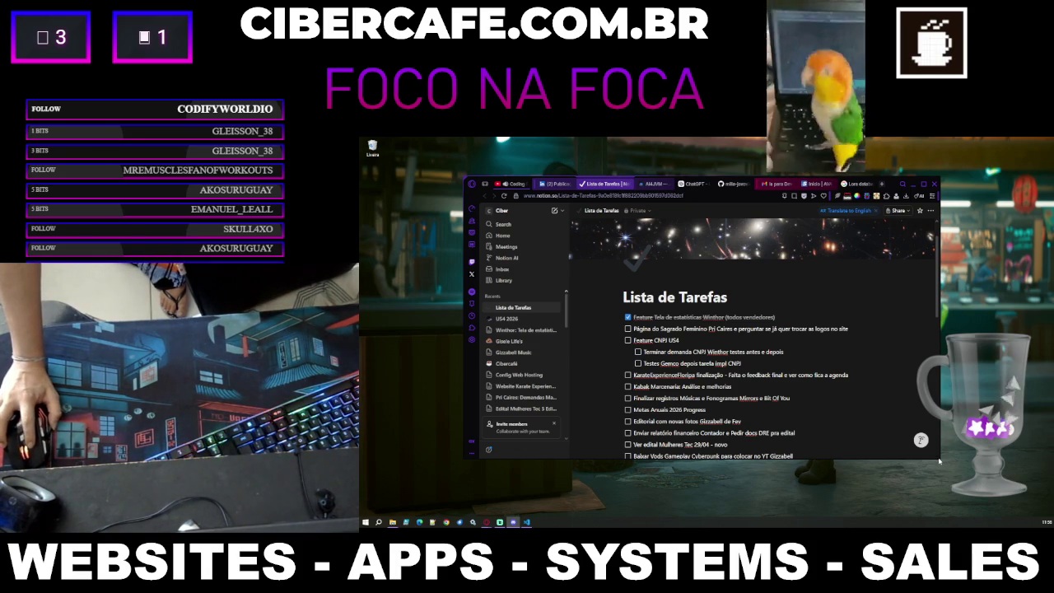
pyautogui.moveTo(939, 458); pyautogui.dragTo(926, 450)
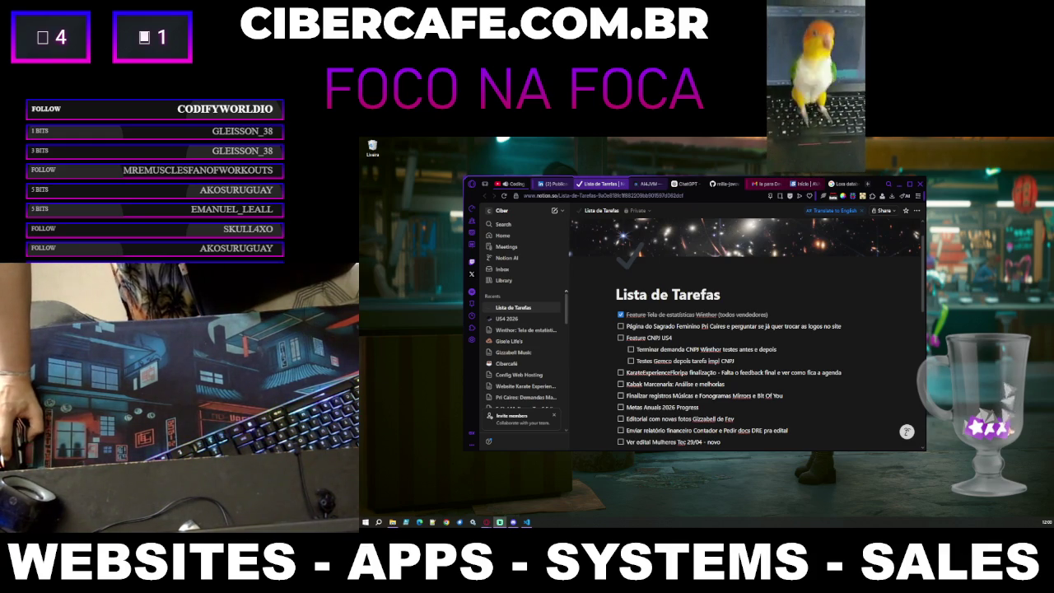
# Switch to the YouTube Coding Station stream and maximize the browser window.
pyautogui.click(513, 184)
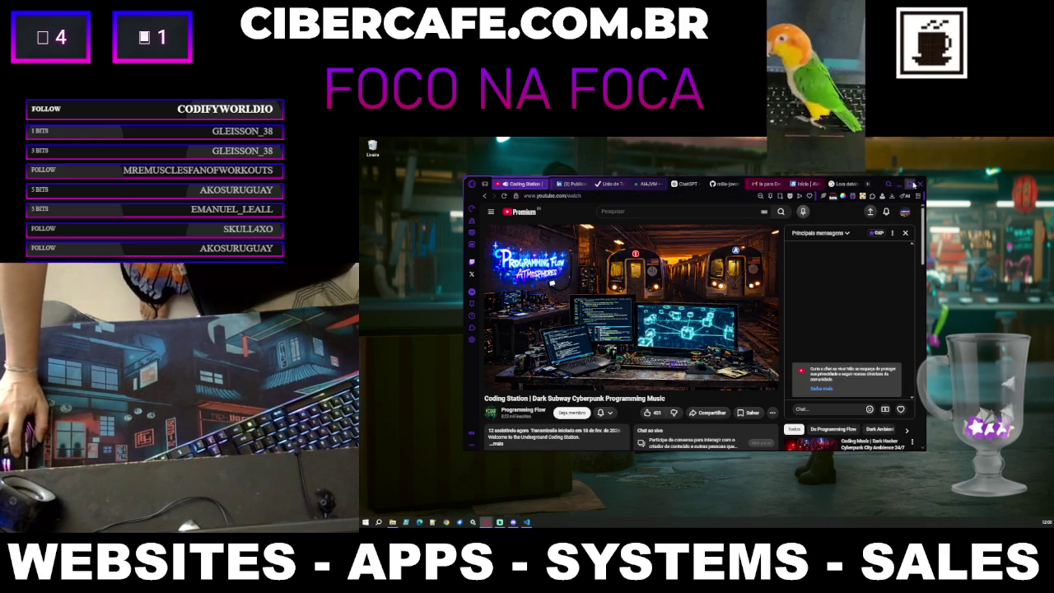
pyautogui.click(909, 183)
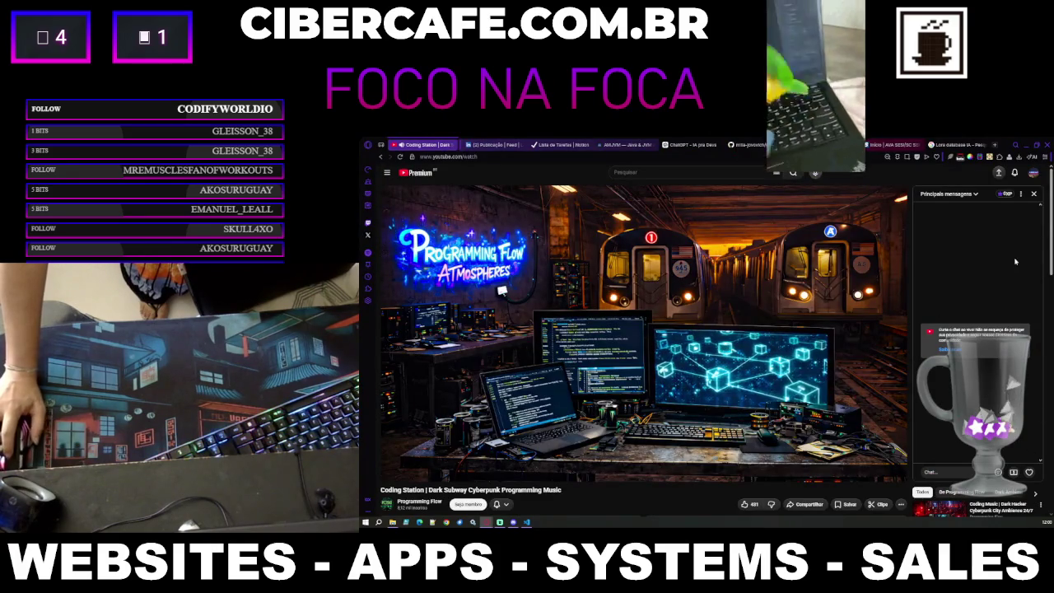
# Hide the live chat and make the Coding Station Dark Subway Cyberpunk stream full screen.
pyautogui.click(1034, 193)
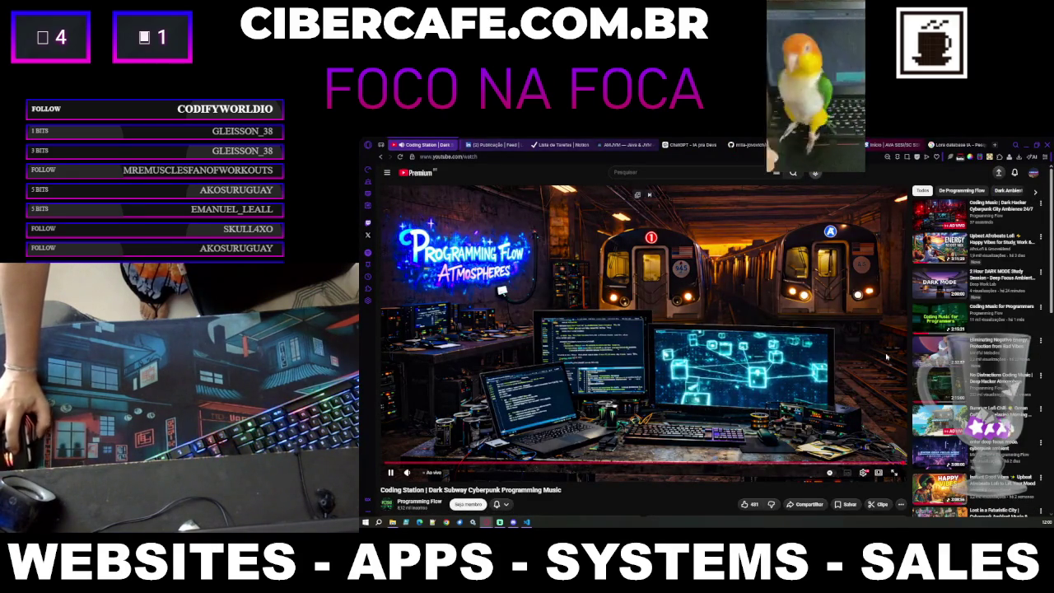
pyautogui.click(895, 472)
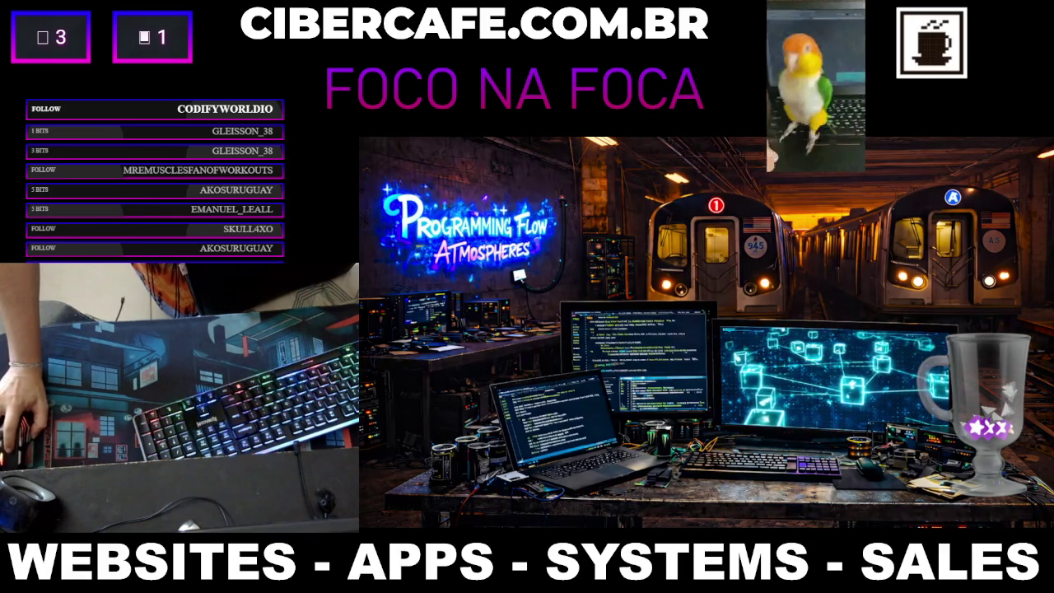
# Keep the Coding Station Dark Subway Cyberpunk programming-music stream playing full screen.
pyautogui.moveTo(387, 519)
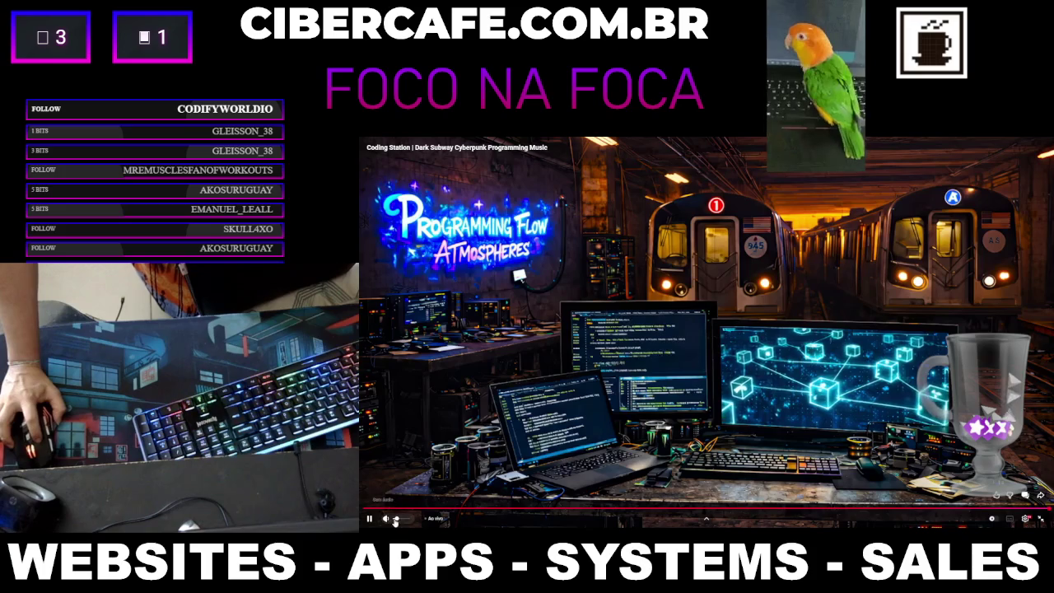